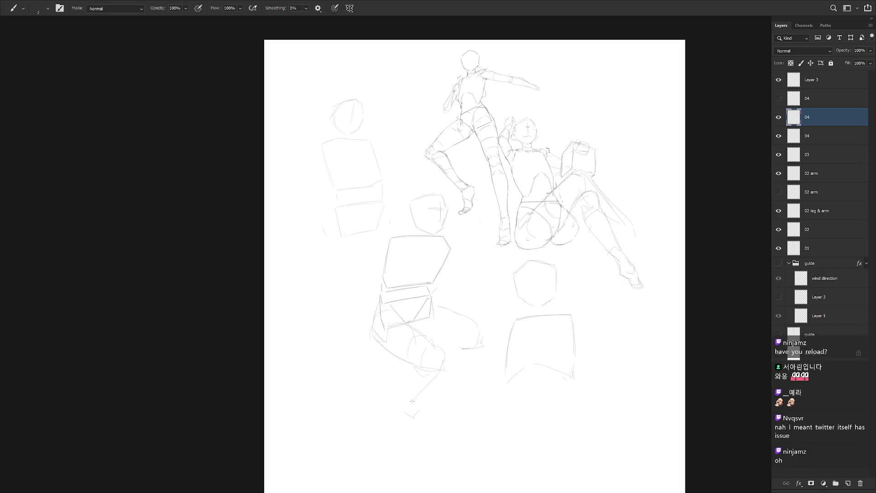
Step: Sketch the lower leg's shin and foot, erase the failed strokes, and redraw a line down the leg
{"action": "left_click_drag", "start_coordinate": [407, 378], "coordinate": [414, 416]}
{"action": "key", "text": "ctrl+minus"}
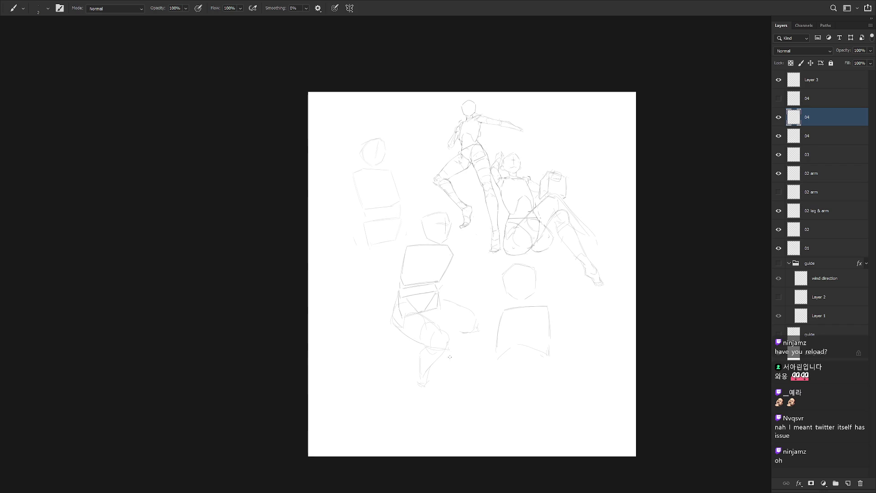
{"action": "key", "text": "l"}
{"action": "mouse_move", "coordinate": [425, 392]}
{"action": "left_mouse_down"}
{"action": "mouse_move", "coordinate": [442, 354]}
{"action": "mouse_move", "coordinate": [430, 403]}
{"action": "mouse_move", "coordinate": [423, 391]}
{"action": "left_mouse_up"}
{"action": "key", "text": "Delete"}
{"action": "key", "text": "ctrl+d"}
{"action": "key", "text": "b"}
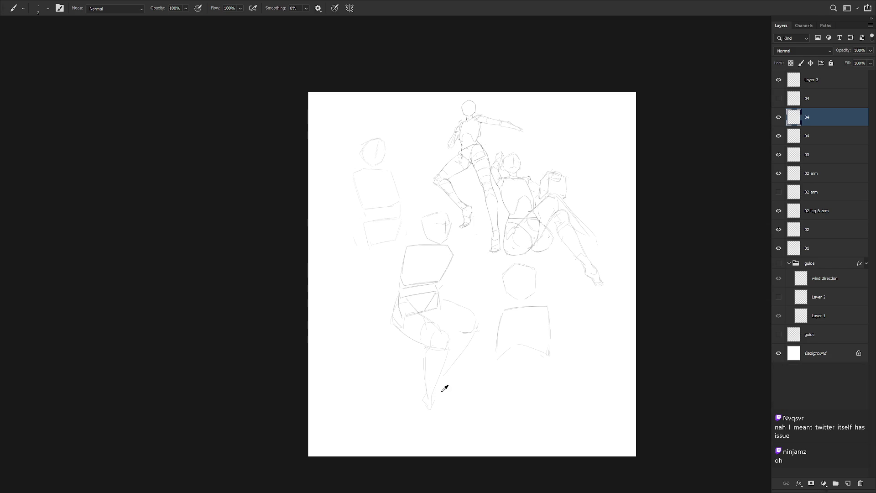
{"action": "scroll", "coordinate": [464, 339], "scroll_direction": "up", "scroll_amount": 3}
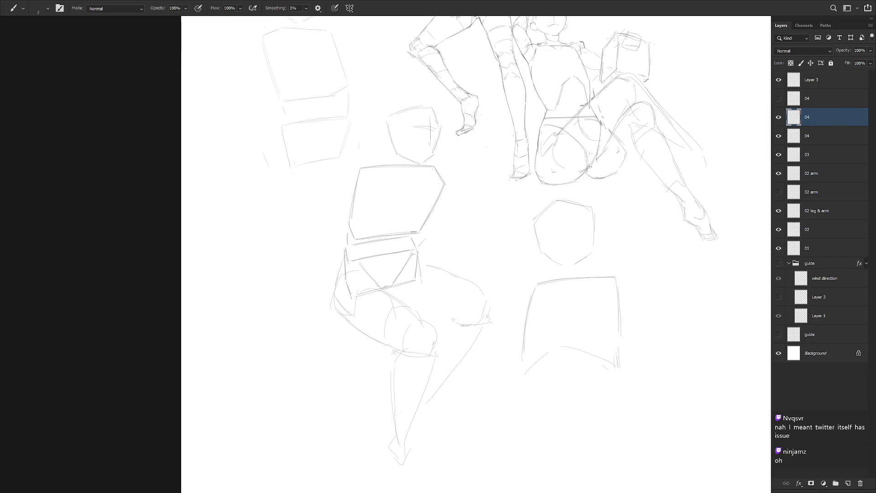
{"action": "mouse_move", "coordinate": [465, 314]}
{"action": "left_mouse_down"}
{"action": "mouse_move", "coordinate": [480, 338]}
{"action": "mouse_move", "coordinate": [422, 397]}
{"action": "left_mouse_up"}
Step: Switch to the other 04 leg version and erase its lower-leg strokes
{"action": "left_click", "coordinate": [778, 116]}
{"action": "left_click", "coordinate": [778, 98]}
{"action": "left_click", "coordinate": [812, 99]}
{"action": "scroll", "coordinate": [521, 291], "scroll_direction": "down", "scroll_amount": 1}
{"action": "left_click_drag", "start_coordinate": [521, 291], "coordinate": [516, 265]}
{"action": "key", "text": "l"}
{"action": "mouse_move", "coordinate": [418, 437]}
{"action": "left_mouse_down"}
{"action": "mouse_move", "coordinate": [460, 397]}
{"action": "mouse_move", "coordinate": [417, 330]}
{"action": "mouse_move", "coordinate": [389, 318]}
{"action": "mouse_move", "coordinate": [422, 440]}
{"action": "left_mouse_up"}
{"action": "key", "text": "Delete"}
{"action": "key", "text": "ctrl+d"}
{"action": "key", "text": "b"}
Step: Erase the left-leg strokes, add a short new stroke, then undo and redo the leg strokes
{"action": "left_click_drag", "start_coordinate": [471, 341], "coordinate": [472, 350]}
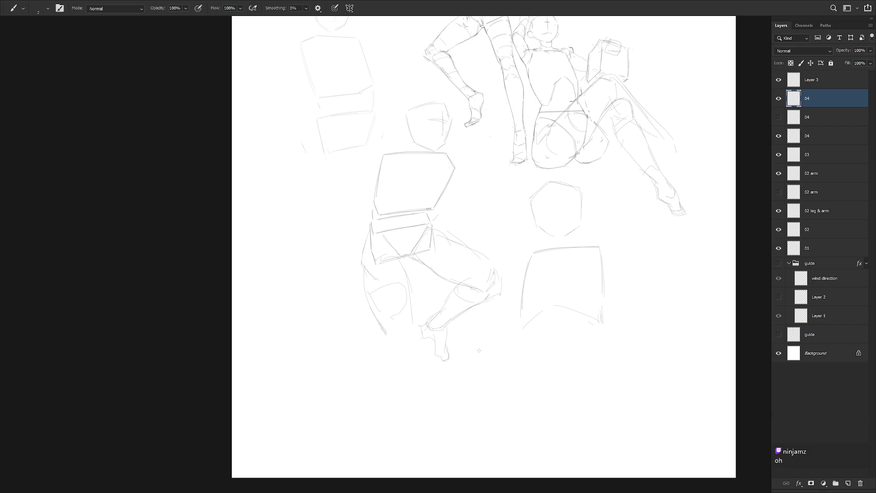
{"action": "scroll", "coordinate": [492, 292], "scroll_direction": "down", "scroll_amount": 1}
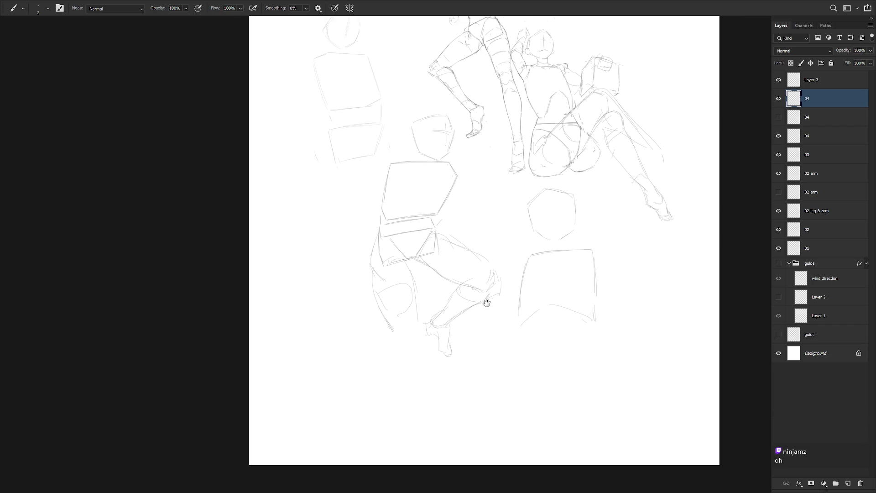
{"action": "key", "text": "l"}
{"action": "mouse_move", "coordinate": [421, 310]}
{"action": "left_mouse_down"}
{"action": "mouse_move", "coordinate": [415, 250]}
{"action": "mouse_move", "coordinate": [385, 264]}
{"action": "mouse_move", "coordinate": [426, 326]}
{"action": "left_mouse_up"}
{"action": "key", "text": "Delete"}
{"action": "key", "text": "ctrl+d"}
{"action": "key", "text": "b"}
{"action": "left_click_drag", "start_coordinate": [395, 266], "coordinate": [414, 248]}
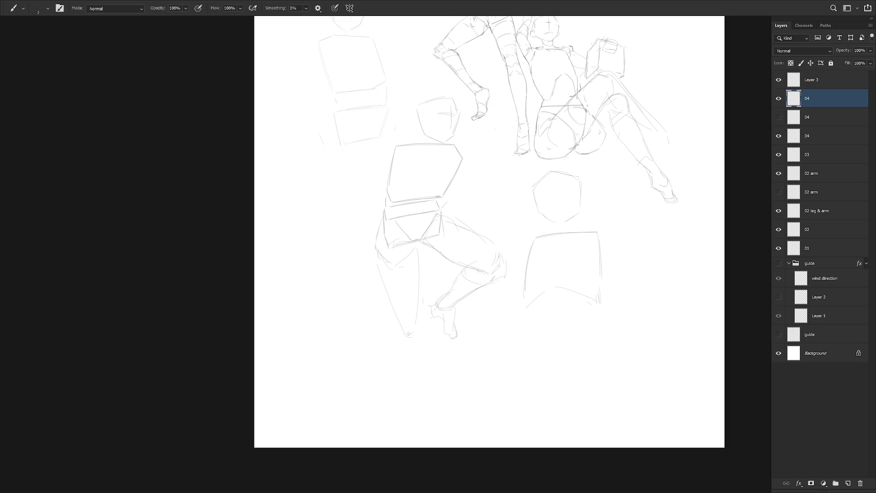
{"action": "key", "text": "ctrl+z"}
{"action": "key", "text": "ctrl+z"}
{"action": "key", "text": "ctrl+z"}
{"action": "scroll", "coordinate": [501, 360], "scroll_direction": "down", "scroll_amount": 2}
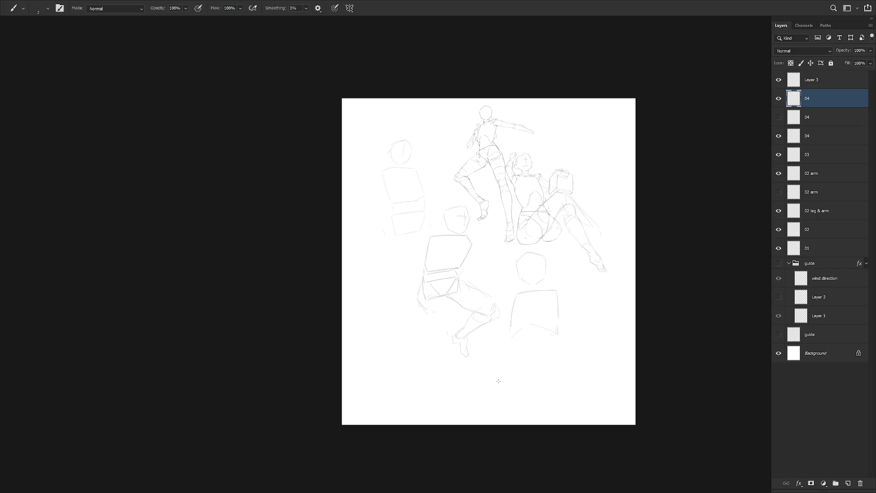
{"action": "key", "text": "ctrl+shift+z"}
{"action": "key", "text": "ctrl+shift+z"}
{"action": "key", "text": "ctrl+shift+z"}
Step: Compare the two 04 layers by toggling their visibility, then make the second one active
{"action": "left_click", "coordinate": [778, 98]}
{"action": "left_click", "coordinate": [778, 117]}
{"action": "left_click", "coordinate": [780, 120]}
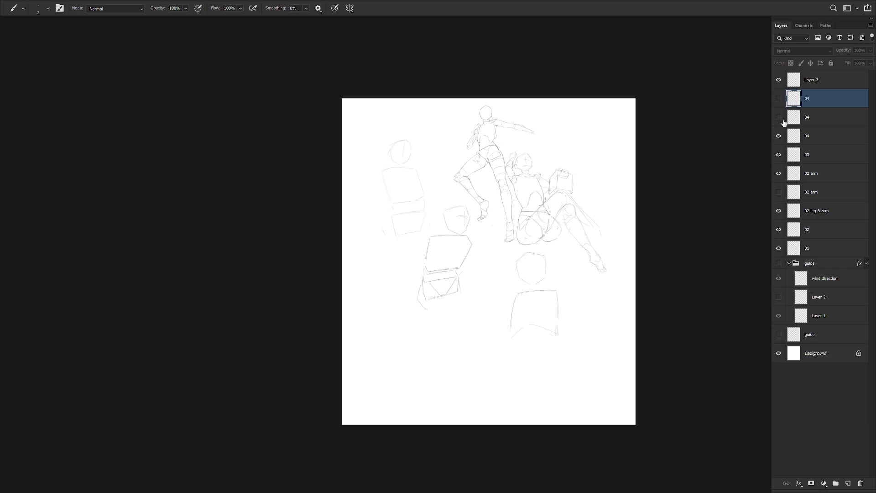
{"action": "left_click", "coordinate": [781, 121]}
{"action": "left_click", "coordinate": [781, 121]}
{"action": "left_click", "coordinate": [820, 121]}
{"action": "left_click", "coordinate": [784, 120]}
Step: Duplicate 04 as '04 copy', hide the original, and erase the lower leg from the copy
{"action": "key", "text": "ctrl+j"}
{"action": "left_click", "coordinate": [778, 136]}
{"action": "scroll", "coordinate": [471, 310], "scroll_direction": "up", "scroll_amount": 1}
{"action": "key", "text": "l"}
{"action": "mouse_move", "coordinate": [475, 354]}
{"action": "left_mouse_down"}
{"action": "mouse_move", "coordinate": [486, 318]}
{"action": "mouse_move", "coordinate": [434, 342]}
{"action": "mouse_move", "coordinate": [477, 361]}
{"action": "left_mouse_up"}
{"action": "key", "text": "Delete"}
{"action": "key", "text": "ctrl+d"}
{"action": "key", "text": "b"}
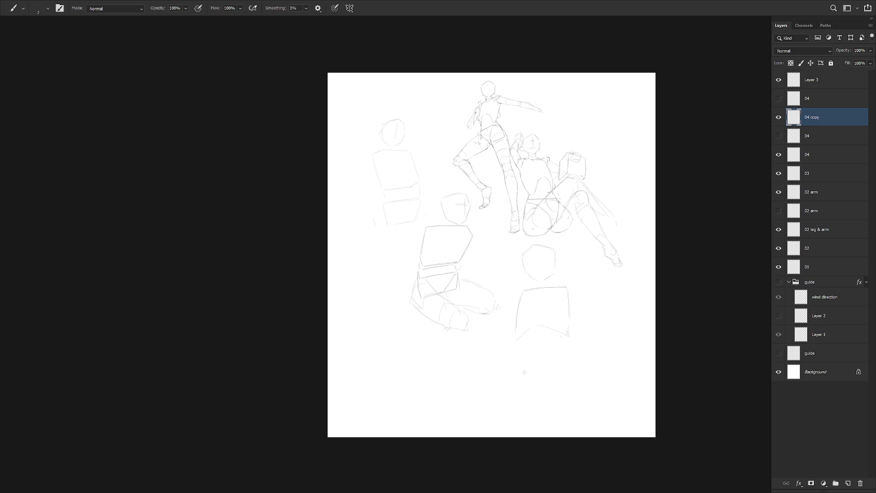
Step: Scroll back over the sketch and select Layer 3
{"action": "scroll", "coordinate": [523, 372], "scroll_direction": "up", "scroll_amount": 1}
{"action": "left_click_drag", "start_coordinate": [575, 303], "coordinate": [570, 333]}
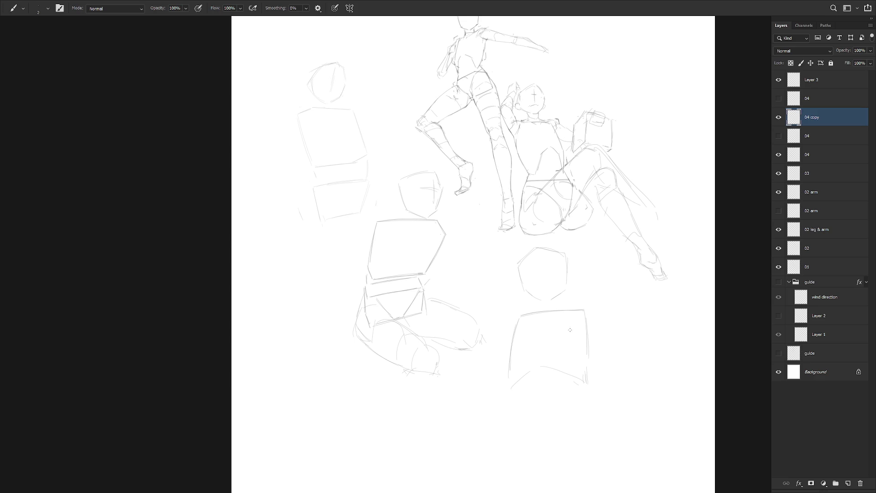
{"action": "scroll", "coordinate": [535, 288], "scroll_direction": "up", "scroll_amount": 2}
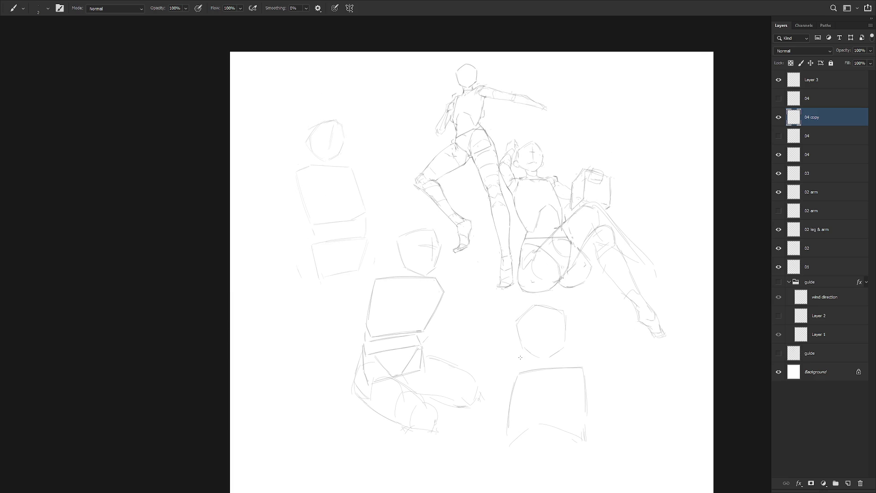
{"action": "left_click", "coordinate": [824, 88]}
Step: Scale layers Layer 3 through 03 to 84.71% and shift them up and right
{"action": "left_click", "coordinate": [819, 154], "text": "shift"}
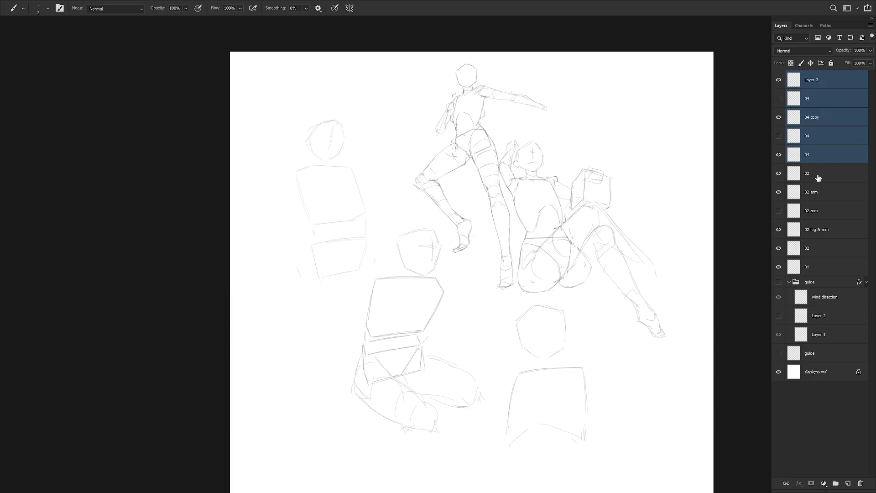
{"action": "left_click", "coordinate": [817, 174]}
{"action": "left_click", "coordinate": [779, 173]}
{"action": "left_click", "coordinate": [779, 174]}
{"action": "left_click", "coordinate": [821, 93], "text": "shift"}
{"action": "key", "text": "ctrl+t"}
{"action": "left_click_drag", "start_coordinate": [587, 119], "coordinate": [568, 153]}
{"action": "left_click_drag", "start_coordinate": [539, 390], "coordinate": [552, 389]}
{"action": "key", "text": "Return"}
{"action": "key", "text": "b"}
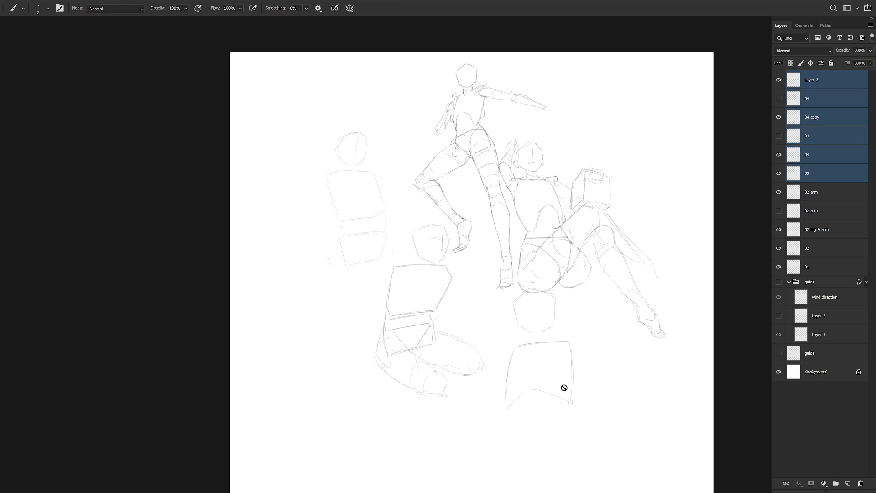
Step: Compare the 04 layer versions' visibility, leaving '04 copy' hidden
{"action": "left_click", "coordinate": [836, 83]}
{"action": "mouse_move", "coordinate": [573, 294]}
{"action": "left_mouse_down"}
{"action": "mouse_move", "coordinate": [587, 354]}
{"action": "mouse_move", "coordinate": [579, 354]}
{"action": "left_mouse_up"}
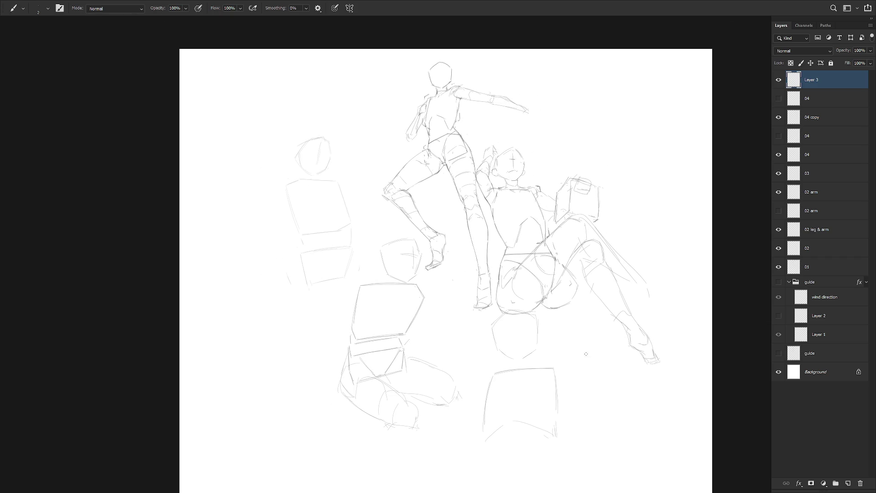
{"action": "left_click", "coordinate": [778, 99]}
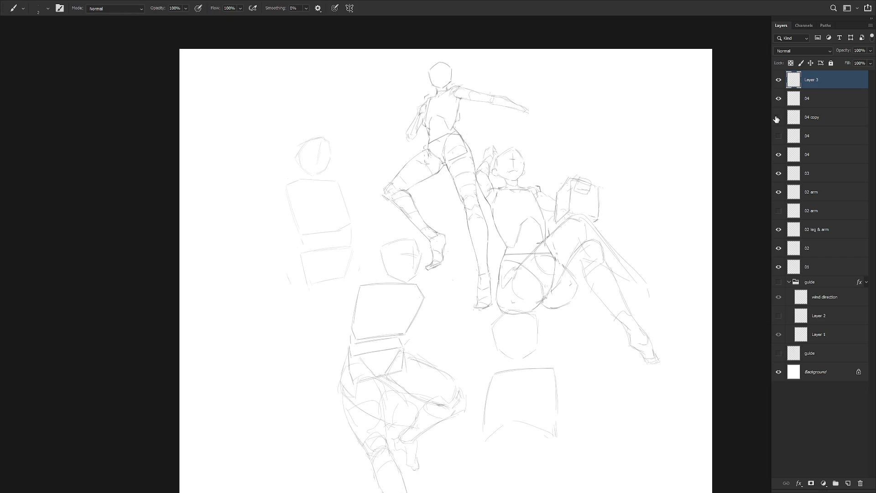
{"action": "left_click", "coordinate": [778, 98]}
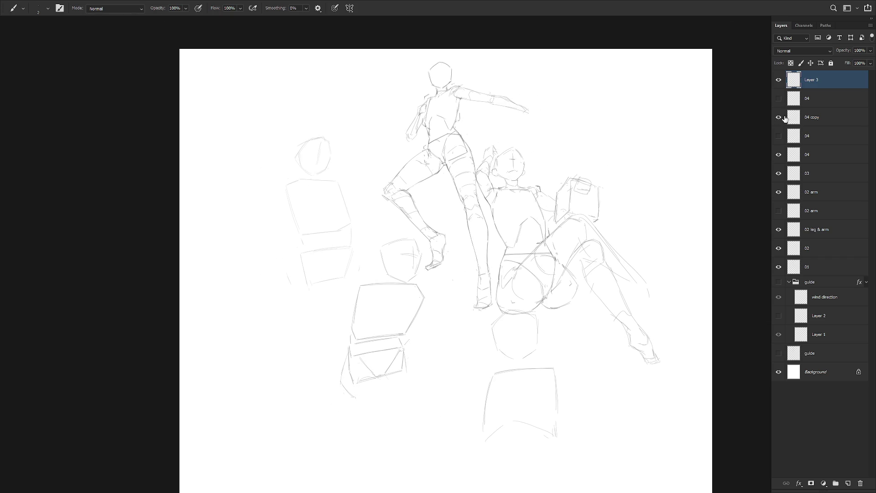
{"action": "left_click", "coordinate": [812, 117]}
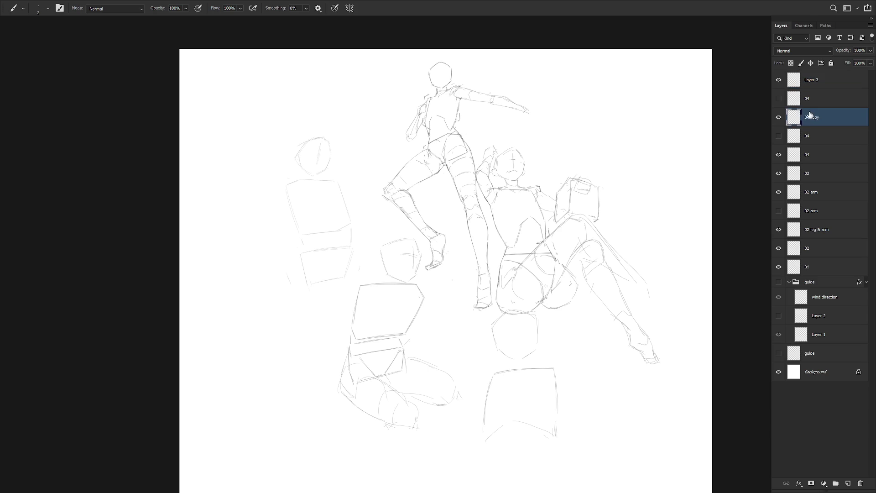
{"action": "left_click", "coordinate": [778, 118]}
Step: Add a new layer named '04' and rename '04 copy' to '04'
{"action": "left_click", "coordinate": [817, 99]}
{"action": "key", "text": "ctrl+shift+n"}
{"action": "type", "text": "04"}
{"action": "key", "text": "Return"}
{"action": "left_click", "coordinate": [813, 136]}
{"action": "double_click", "coordinate": [817, 136]}
{"action": "key", "text": "BackSpace"}
{"action": "key", "text": "Return"}
{"action": "left_click", "coordinate": [833, 97]}
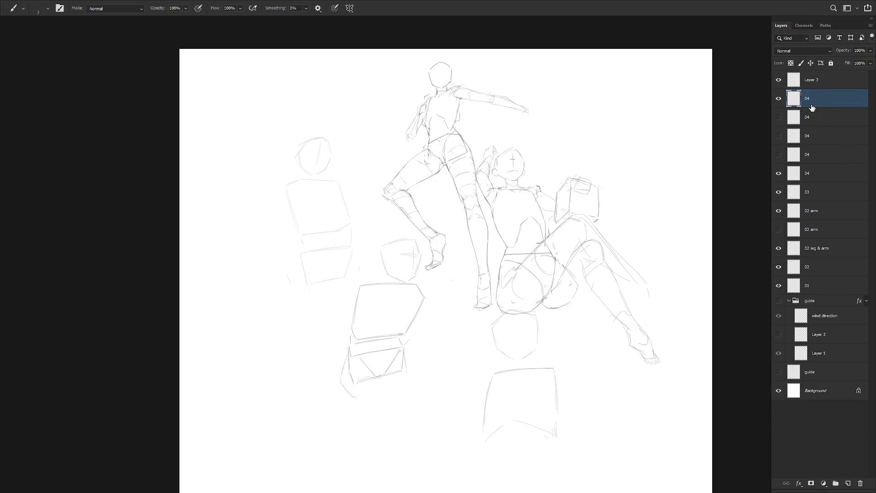
{"action": "scroll", "coordinate": [426, 295], "scroll_direction": "down", "scroll_amount": 3}
{"action": "scroll", "coordinate": [419, 332], "scroll_direction": "up", "scroll_amount": 2}
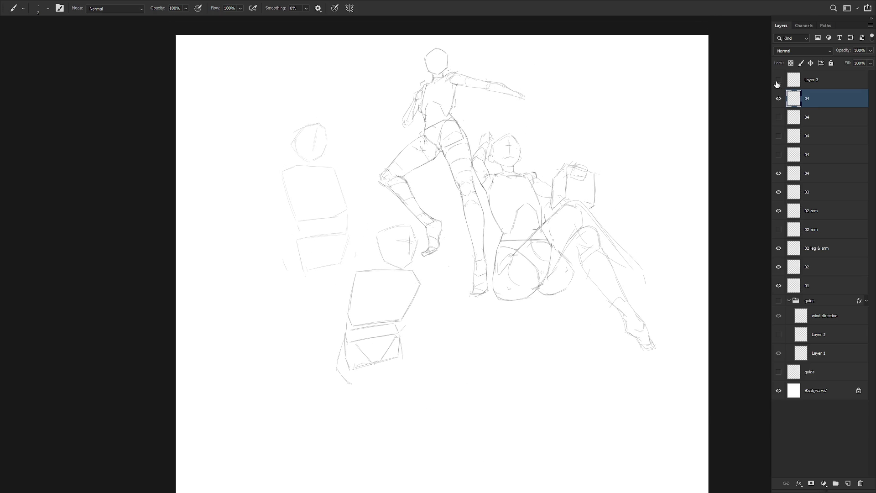
Step: On Layer 3, redraw the lower ledge box's left, top and bottom edges
{"action": "left_click", "coordinate": [817, 80]}
{"action": "left_click_drag", "start_coordinate": [565, 323], "coordinate": [548, 292]}
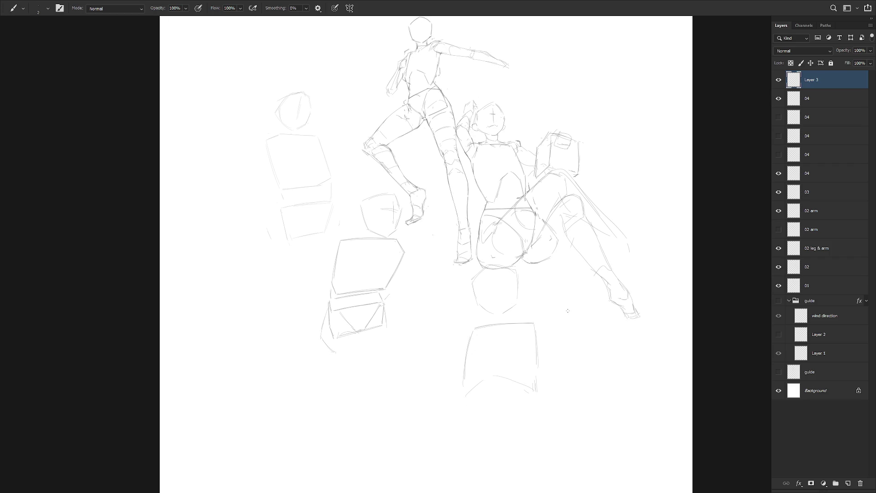
{"action": "left_click_drag", "start_coordinate": [518, 399], "coordinate": [512, 321]}
{"action": "mouse_move", "coordinate": [452, 338]}
{"action": "left_mouse_down"}
{"action": "mouse_move", "coordinate": [467, 375]}
{"action": "mouse_move", "coordinate": [514, 335]}
{"action": "left_mouse_up"}
{"action": "key", "text": "ctrl+z"}
{"action": "key", "text": "ctrl+z"}
{"action": "key", "text": "ctrl+z"}
{"action": "left_click_drag", "start_coordinate": [456, 356], "coordinate": [463, 380]}
{"action": "mouse_move", "coordinate": [471, 343]}
{"action": "left_mouse_down"}
{"action": "mouse_move", "coordinate": [522, 342]}
{"action": "mouse_move", "coordinate": [519, 381]}
{"action": "left_mouse_up"}
{"action": "key", "text": "ctrl+z"}
{"action": "left_click_drag", "start_coordinate": [463, 383], "coordinate": [517, 381]}
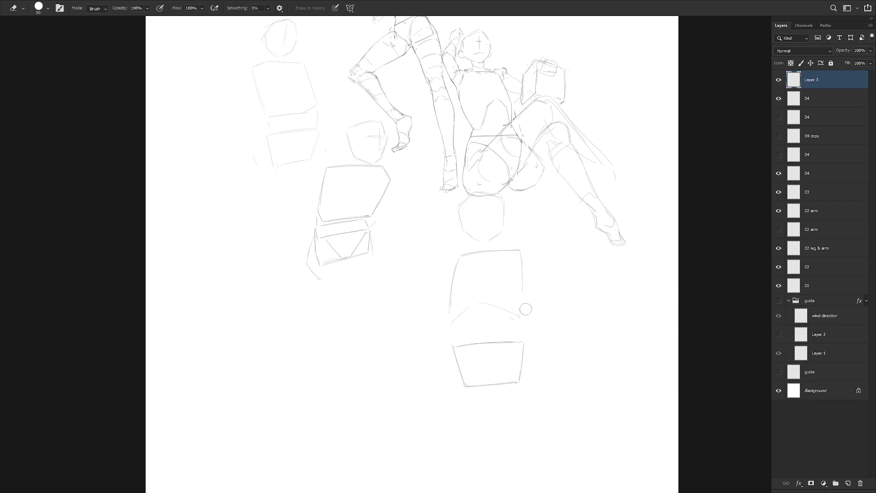
{"action": "left_click_drag", "start_coordinate": [517, 282], "coordinate": [542, 347]}
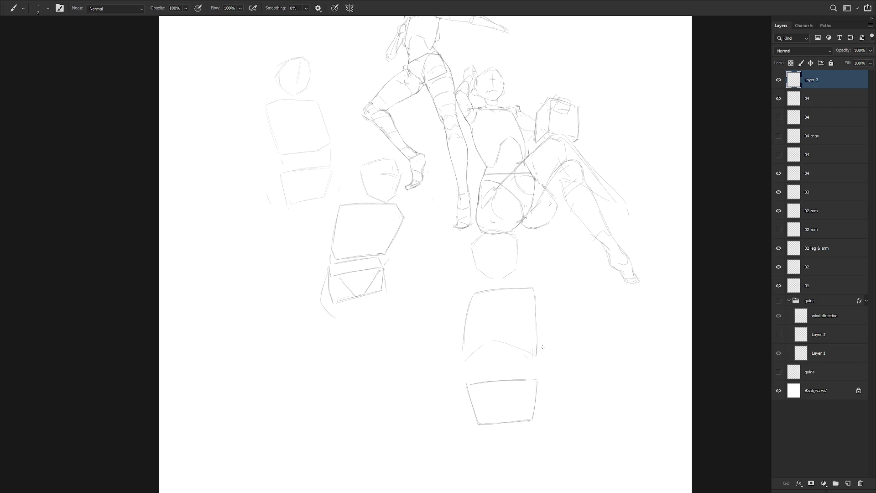
Step: On the second 04 layer, erase the lower figure's hip and thigh lines
{"action": "left_click", "coordinate": [778, 117]}
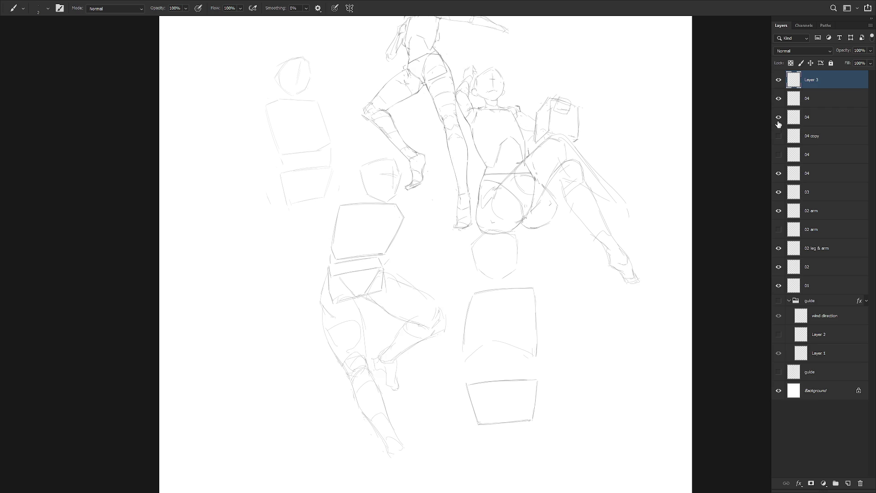
{"action": "left_click", "coordinate": [830, 121]}
{"action": "key", "text": "l"}
{"action": "mouse_move", "coordinate": [369, 361]}
{"action": "left_mouse_down"}
{"action": "mouse_move", "coordinate": [362, 307]}
{"action": "mouse_move", "coordinate": [341, 323]}
{"action": "mouse_move", "coordinate": [337, 373]}
{"action": "mouse_move", "coordinate": [368, 361]}
{"action": "left_mouse_up"}
{"action": "key", "text": "Delete"}
{"action": "key", "text": "ctrl+d"}
{"action": "key", "text": "b"}
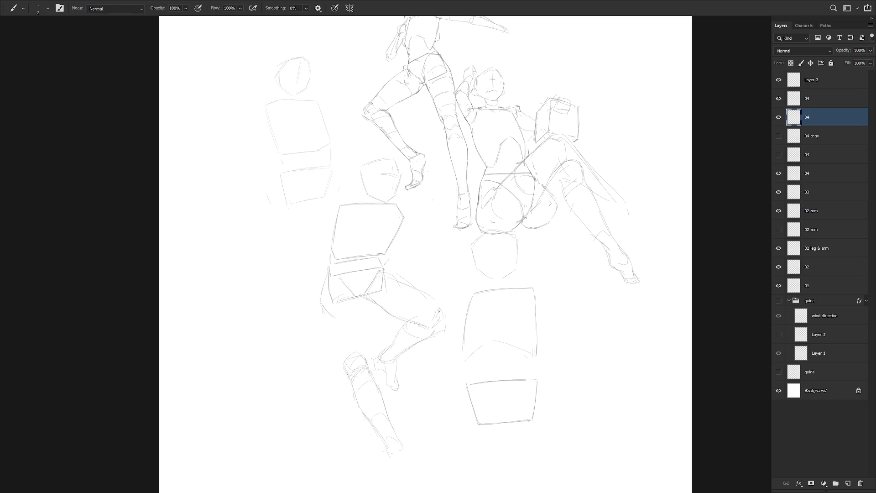
{"action": "key", "text": "l"}
{"action": "mouse_move", "coordinate": [412, 354]}
{"action": "left_mouse_down"}
{"action": "mouse_move", "coordinate": [416, 326]}
{"action": "mouse_move", "coordinate": [373, 357]}
{"action": "mouse_move", "coordinate": [422, 394]}
{"action": "left_mouse_up"}
{"action": "key", "text": "Delete"}
{"action": "key", "text": "ctrl+d"}
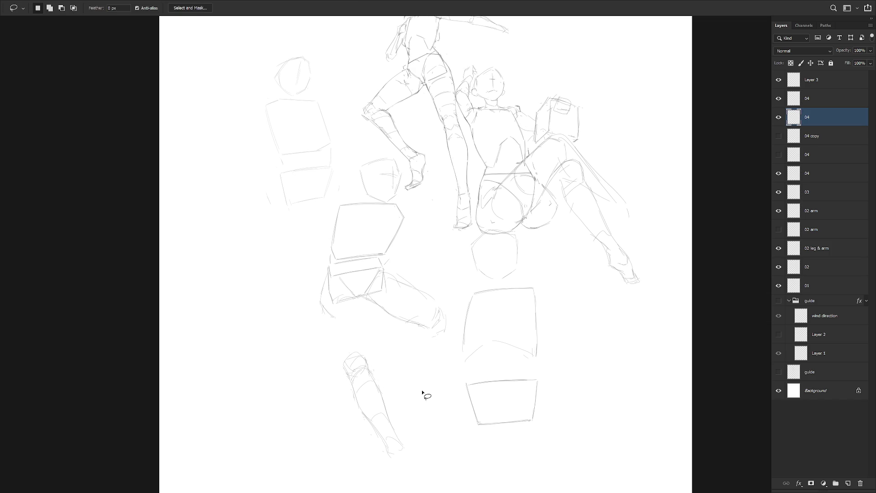
{"action": "key", "text": "b"}
Step: Erase the stray forearm sketch at lower left and check the 04 layer's strokes
{"action": "key", "text": "l"}
{"action": "mouse_move", "coordinate": [391, 470]}
{"action": "left_mouse_down"}
{"action": "mouse_move", "coordinate": [386, 348]}
{"action": "mouse_move", "coordinate": [409, 422]}
{"action": "left_mouse_up"}
{"action": "key", "text": "Delete"}
{"action": "key", "text": "ctrl+d"}
{"action": "key", "text": "b"}
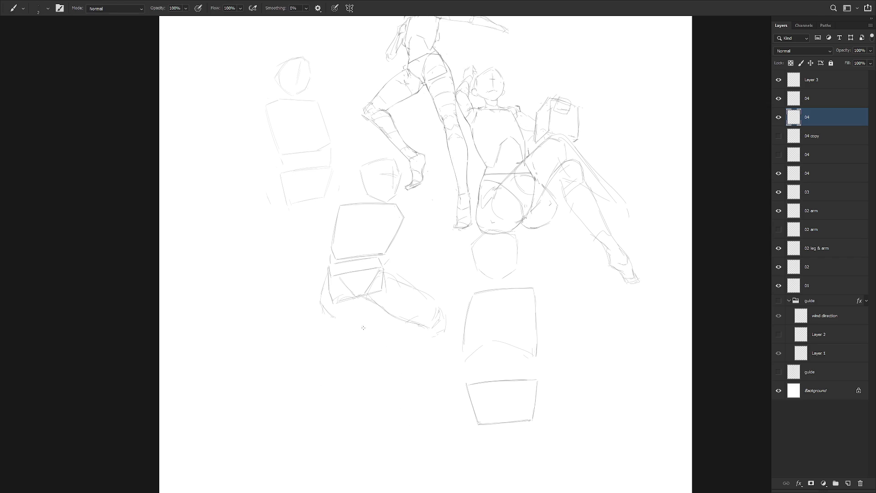
{"action": "key", "text": "e"}
{"action": "left_click", "coordinate": [779, 117]}
{"action": "left_click", "coordinate": [779, 117]}
Step: Delete the empty 04 layer from the Layers panel
{"action": "left_click", "coordinate": [807, 100]}
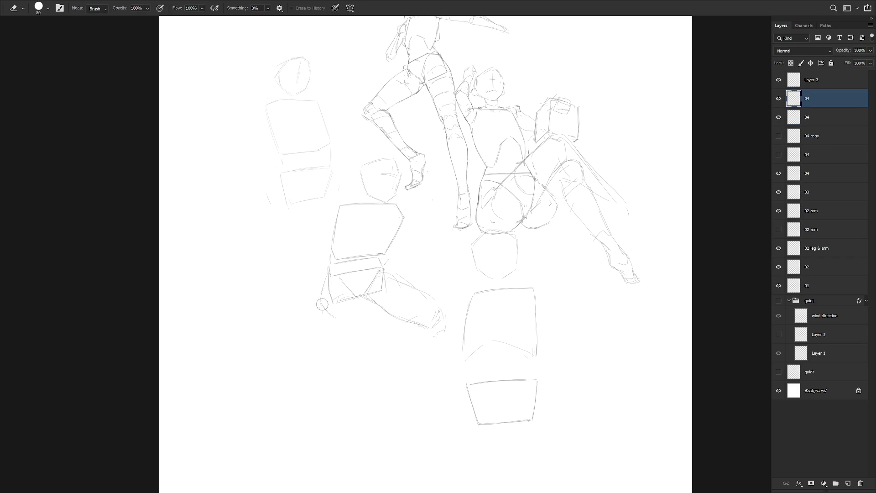
{"action": "left_click", "coordinate": [814, 172]}
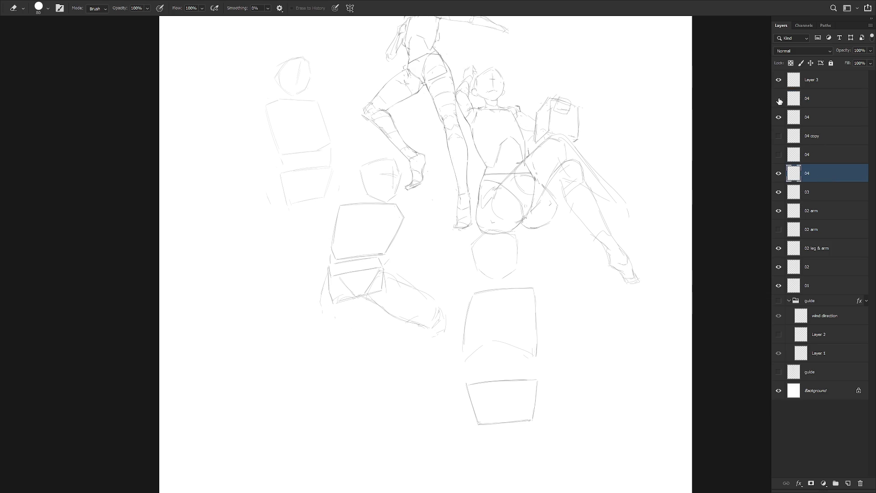
{"action": "left_click", "coordinate": [811, 100]}
{"action": "key", "text": "ctrl+t"}
{"action": "key", "text": "Return"}
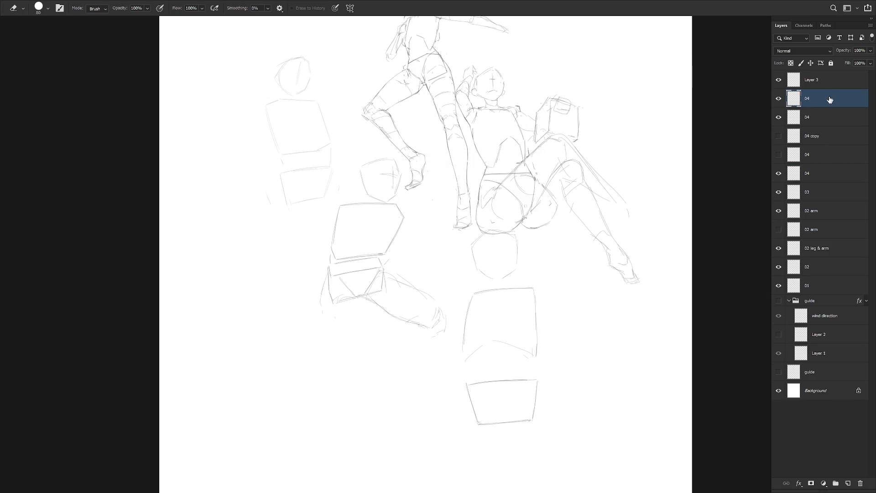
{"action": "key", "text": "Delete"}
Step: Rename the '04 copy' layer to '04' and select it for drawing
{"action": "double_click", "coordinate": [812, 114]}
{"action": "type", "text": "04"}
{"action": "key", "text": "Return"}
{"action": "left_click", "coordinate": [833, 107]}
Step: Sketch the lower-left figure's leg contours and a foot mark, undoing a misplaced stroke
{"action": "key", "text": "b"}
{"action": "left_click_drag", "start_coordinate": [329, 350], "coordinate": [351, 352]}
{"action": "left_click_drag", "start_coordinate": [357, 315], "coordinate": [354, 348]}
{"action": "left_click_drag", "start_coordinate": [320, 307], "coordinate": [335, 357]}
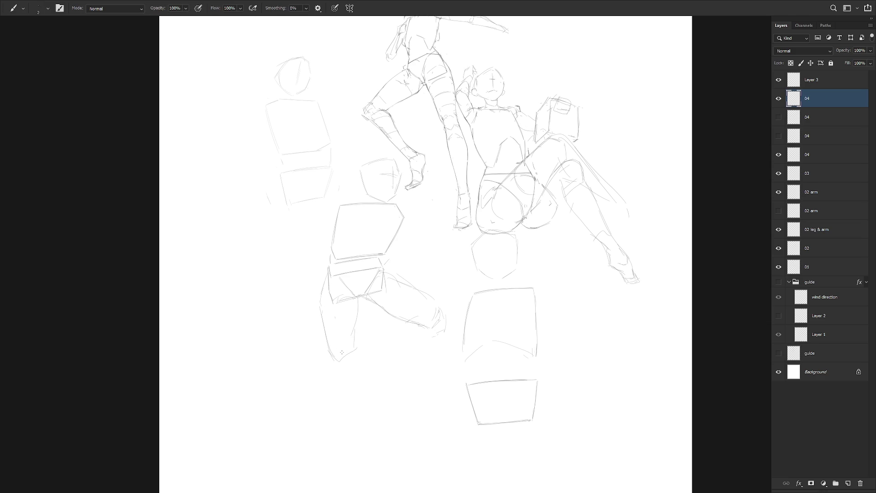
{"action": "left_click_drag", "start_coordinate": [332, 419], "coordinate": [344, 422]}
{"action": "left_click_drag", "start_coordinate": [333, 324], "coordinate": [358, 310]}
{"action": "key", "text": "ctrl+z"}
Step: Redraw the leg's lower edges down toward the foot mark, then undo them
{"action": "left_click_drag", "start_coordinate": [324, 353], "coordinate": [334, 362]}
{"action": "left_click_drag", "start_coordinate": [354, 326], "coordinate": [343, 361]}
{"action": "left_click_drag", "start_coordinate": [322, 399], "coordinate": [334, 416]}
{"action": "left_click_drag", "start_coordinate": [343, 370], "coordinate": [333, 425]}
{"action": "key", "text": "ctrl+z"}
{"action": "key", "text": "ctrl+z"}
{"action": "key", "text": "ctrl+z"}
Step: Lasso-select and delete the extra leg strokes at the lower left
{"action": "key", "text": "l"}
{"action": "mouse_move", "coordinate": [361, 418]}
{"action": "left_mouse_down"}
{"action": "mouse_move", "coordinate": [362, 303]}
{"action": "mouse_move", "coordinate": [365, 424]}
{"action": "left_mouse_up"}
{"action": "key", "text": "Delete"}
{"action": "key", "text": "ctrl+d"}
{"action": "scroll", "coordinate": [436, 396], "scroll_direction": "down", "scroll_amount": 2}
{"action": "left_click_drag", "start_coordinate": [436, 396], "coordinate": [426, 376]}
{"action": "mouse_move", "coordinate": [365, 422]}
{"action": "left_mouse_down"}
{"action": "mouse_move", "coordinate": [391, 397]}
{"action": "mouse_move", "coordinate": [397, 425]}
{"action": "left_mouse_up"}
{"action": "key", "text": "Delete"}
{"action": "key", "text": "ctrl+d"}
Step: Draw a darker lower-leg contour, then delete the duplicate 04 layer and show the other
{"action": "key", "text": "b"}
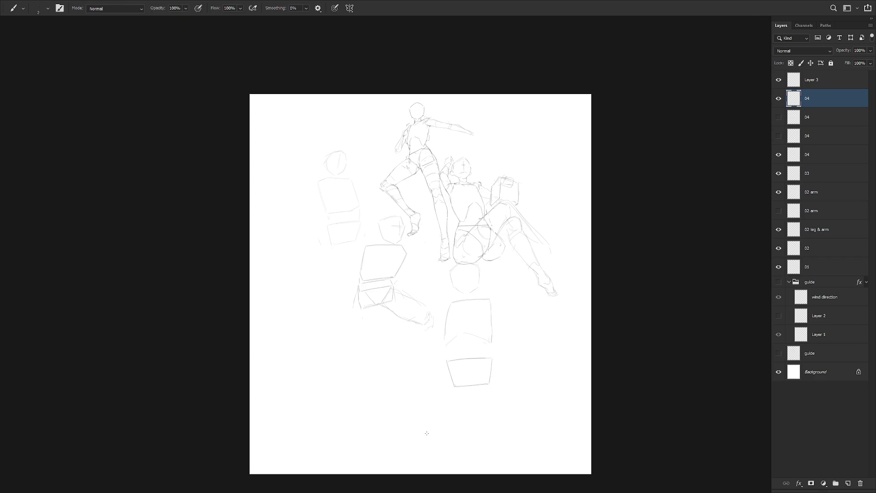
{"action": "scroll", "coordinate": [401, 336], "scroll_direction": "up", "scroll_amount": 1}
{"action": "key", "text": "ctrl+z"}
{"action": "left_click_drag", "start_coordinate": [350, 309], "coordinate": [349, 322]}
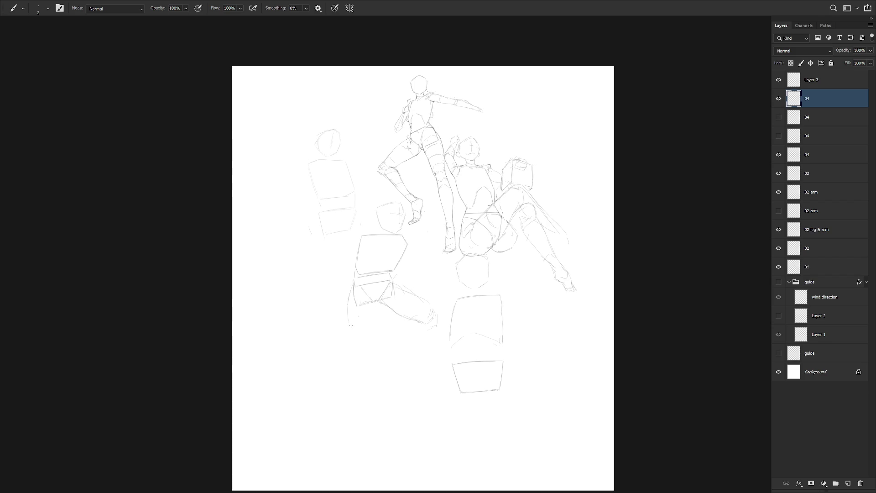
{"action": "key", "text": "ctrl+z"}
{"action": "left_click_drag", "start_coordinate": [387, 320], "coordinate": [395, 351]}
{"action": "left_click_drag", "start_coordinate": [385, 317], "coordinate": [399, 352]}
{"action": "key", "text": "Delete"}
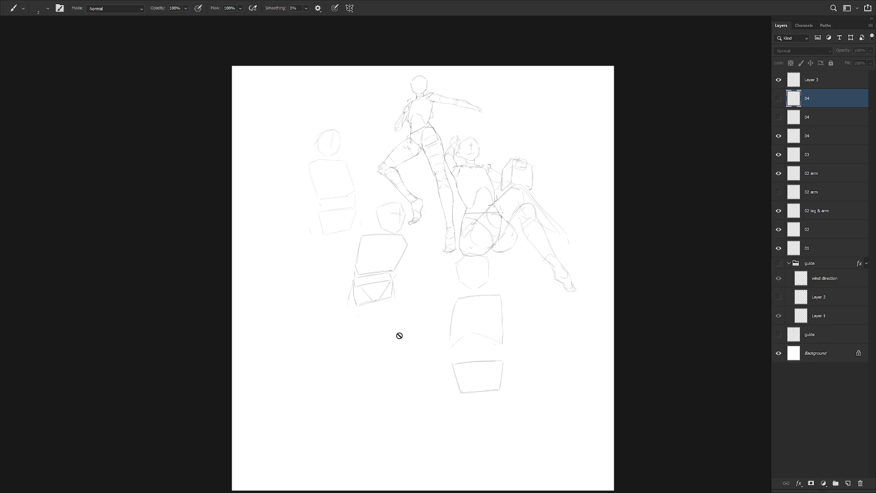
{"action": "left_click", "coordinate": [778, 99]}
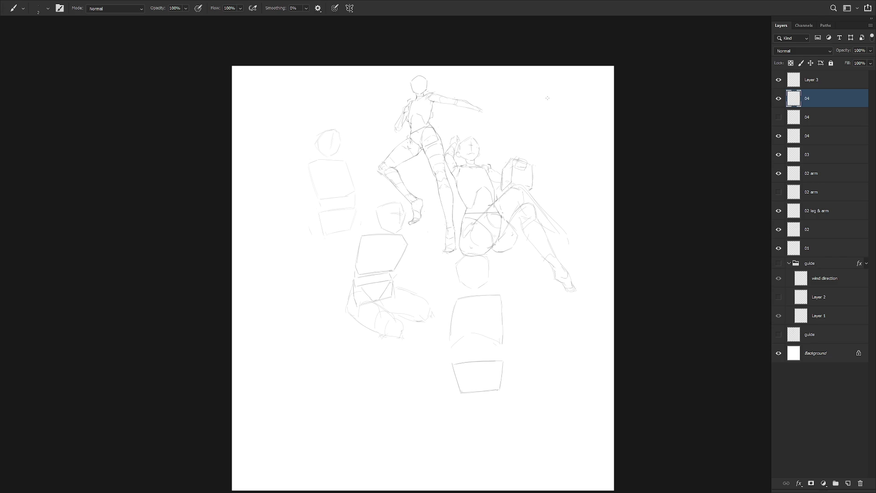
Step: Hide the 04, Layer 3 and 03 layers and compare the guide group on and off
{"action": "left_click", "coordinate": [779, 98]}
{"action": "left_click", "coordinate": [778, 80]}
{"action": "left_click", "coordinate": [779, 136]}
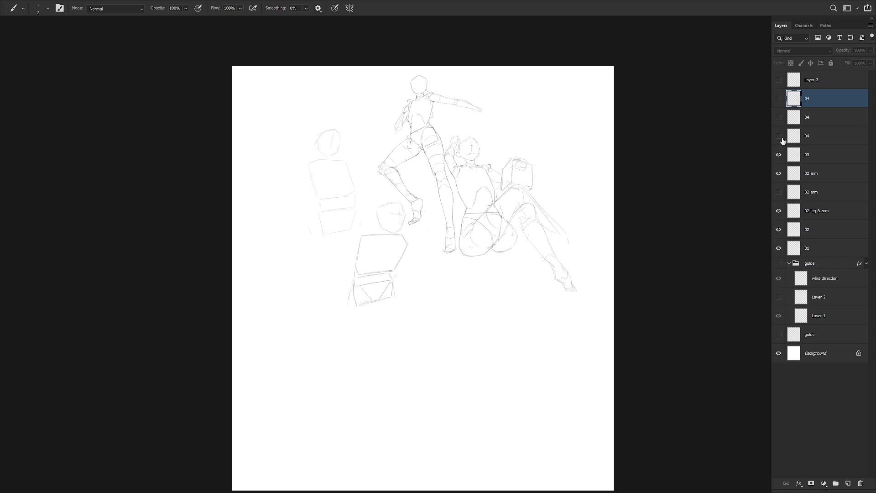
{"action": "left_click", "coordinate": [778, 154]}
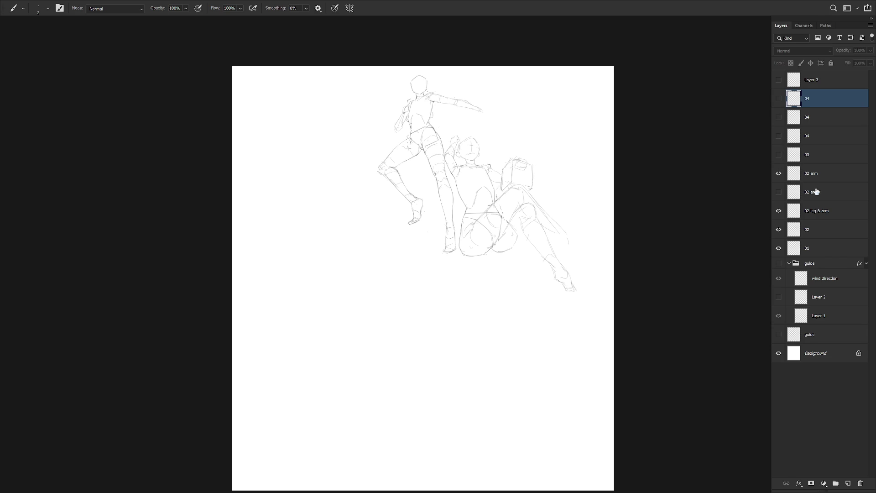
{"action": "left_click", "coordinate": [779, 263]}
{"action": "left_click", "coordinate": [780, 265]}
{"action": "left_click", "coordinate": [779, 264]}
{"action": "left_click", "coordinate": [779, 265]}
{"action": "left_click", "coordinate": [779, 265]}
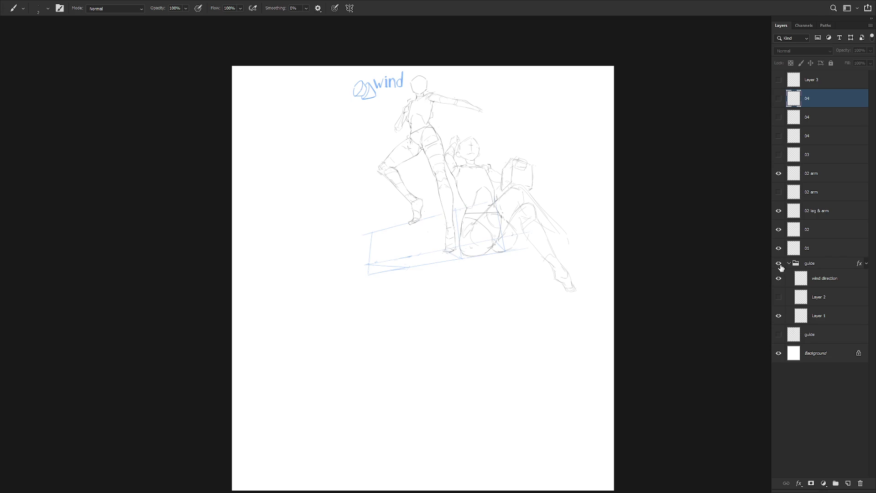
{"action": "left_click", "coordinate": [779, 264]}
Step: Add a new Layer 4 above wind direction, show the guide group, and hide Layer 1
{"action": "left_click", "coordinate": [823, 284]}
{"action": "key", "text": "ctrl+shift+n"}
{"action": "key", "text": "Return"}
{"action": "left_click", "coordinate": [778, 263]}
{"action": "left_click", "coordinate": [778, 333]}
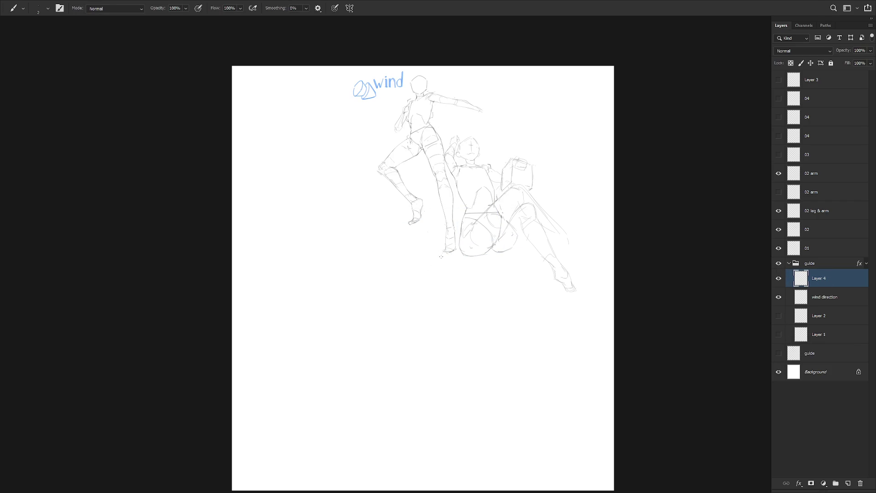
Step: Try a straight blue line under the seated figure and undo it
{"action": "key", "text": "ctrl+z"}
{"action": "left_click", "coordinate": [512, 245], "text": "shift"}
{"action": "key", "text": "ctrl+z"}
Step: Draw long blue slanted guide lines under the figures, undoing the failed attempts
{"action": "left_click_drag", "start_coordinate": [457, 236], "coordinate": [356, 276]}
{"action": "key", "text": "ctrl+z"}
{"action": "left_click_drag", "start_coordinate": [449, 208], "coordinate": [339, 257]}
{"action": "key", "text": "ctrl+z"}
{"action": "mouse_move", "coordinate": [470, 201]}
{"action": "left_mouse_down"}
{"action": "mouse_move", "coordinate": [344, 256]}
{"action": "mouse_move", "coordinate": [497, 197]}
{"action": "left_mouse_up"}
{"action": "key", "text": "ctrl+z"}
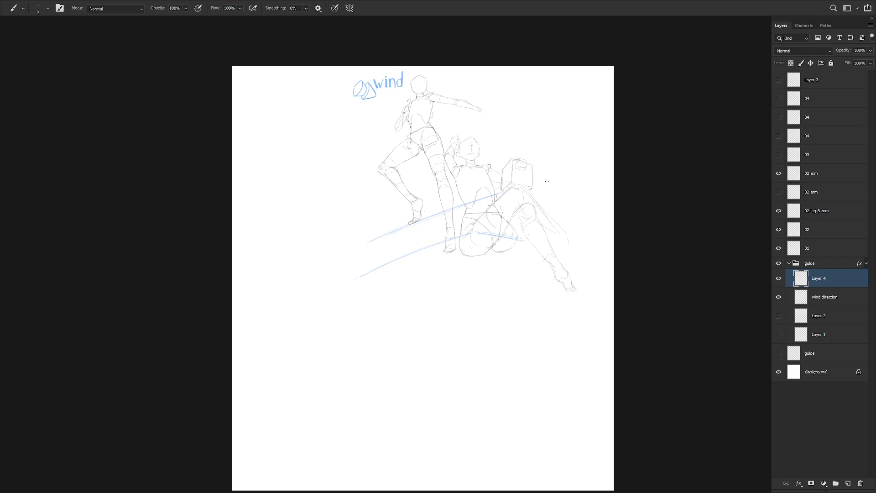
{"action": "key", "text": "ctrl+z"}
{"action": "key", "text": "ctrl+z"}
Step: Draw a vertical blue guide stroke at the right, then erase and undo it
{"action": "mouse_move", "coordinate": [527, 237]}
{"action": "left_mouse_down"}
{"action": "mouse_move", "coordinate": [522, 185]}
{"action": "mouse_move", "coordinate": [542, 172]}
{"action": "mouse_move", "coordinate": [524, 182]}
{"action": "left_mouse_up"}
{"action": "key", "text": "l"}
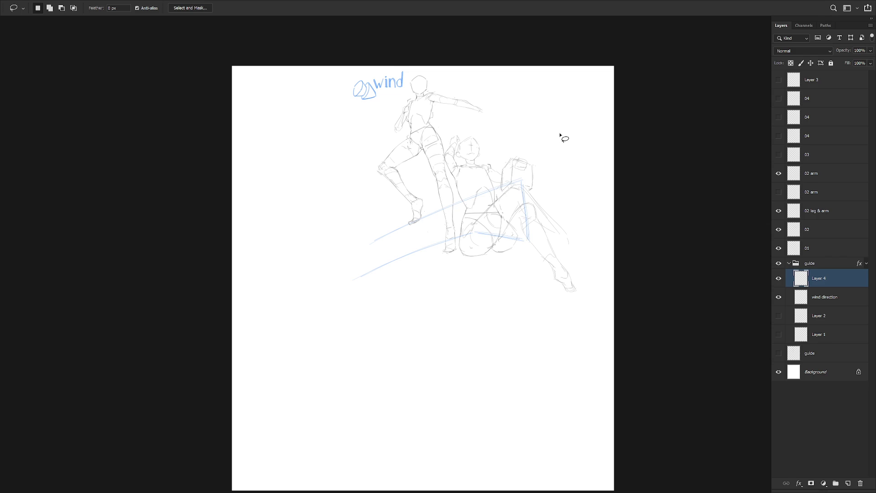
{"action": "key", "text": "b"}
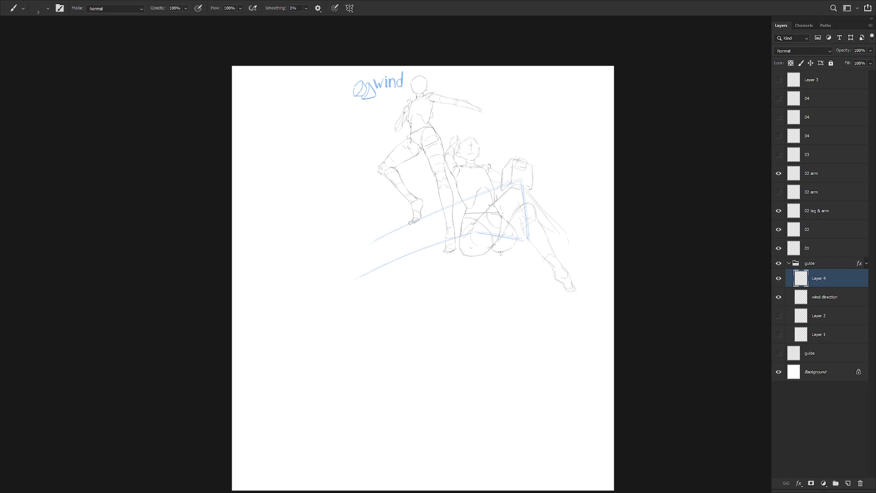
{"action": "key", "text": "e"}
{"action": "left_click_drag", "start_coordinate": [528, 238], "coordinate": [524, 187]}
{"action": "key", "text": "b"}
{"action": "key", "text": "ctrl+z"}
{"action": "key", "text": "ctrl+z"}
Step: Extend and redraw the lowest blue diagonal guide line at a new angle
{"action": "key", "text": "ctrl+z"}
{"action": "key", "text": "ctrl+z"}
{"action": "mouse_move", "coordinate": [521, 239]}
{"action": "left_mouse_down"}
{"action": "mouse_move", "coordinate": [541, 243]}
{"action": "mouse_move", "coordinate": [523, 241]}
{"action": "left_mouse_up"}
{"action": "key", "text": "ctrl+z"}
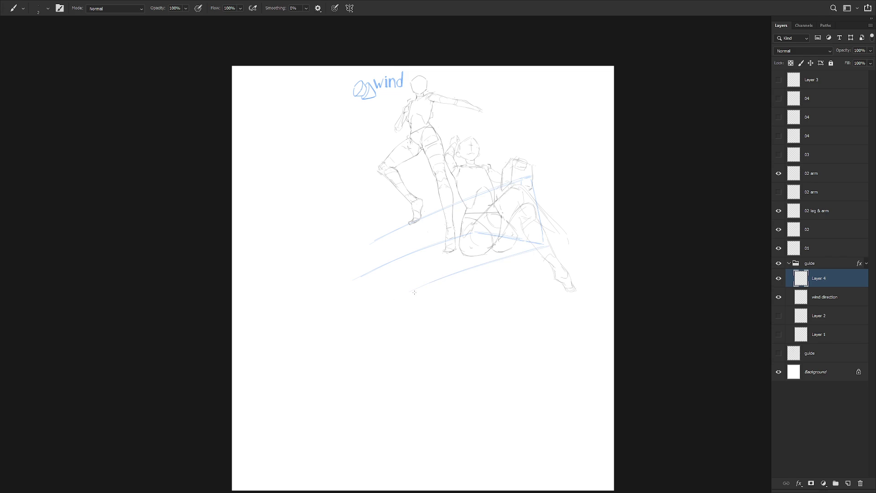
{"action": "key", "text": "ctrl+z"}
{"action": "left_click_drag", "start_coordinate": [395, 293], "coordinate": [536, 245]}
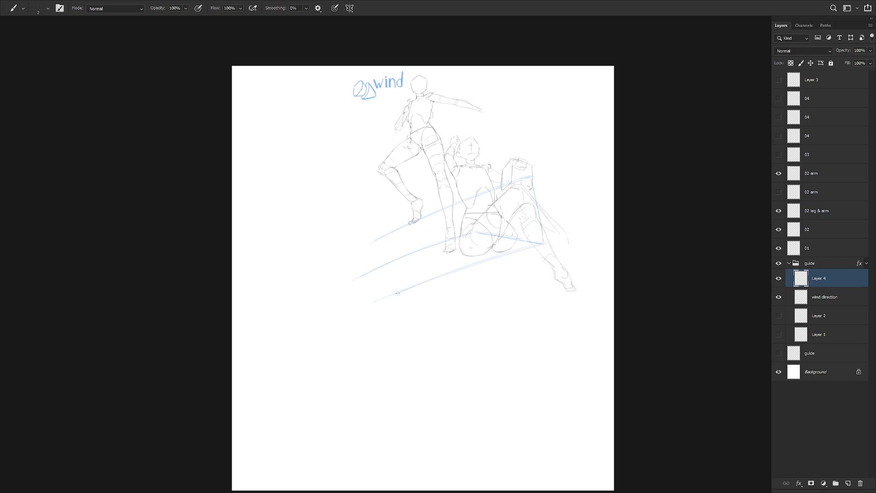
{"action": "key", "text": "ctrl+z"}
Step: Draw thin blue guide strokes leftward beneath the figures, extending one down-left
{"action": "left_click_drag", "start_coordinate": [412, 286], "coordinate": [340, 293]}
{"action": "key", "text": "ctrl+z"}
{"action": "left_click_drag", "start_coordinate": [417, 284], "coordinate": [340, 289]}
{"action": "key", "text": "ctrl+z"}
{"action": "left_click_drag", "start_coordinate": [345, 284], "coordinate": [325, 293]}
{"action": "key", "text": "r"}
{"action": "left_click_drag", "start_coordinate": [362, 394], "coordinate": [571, 215]}
Step: Erase the right-hand blue guide and redraw it as thin strokes along the ledge
{"action": "key", "text": "e"}
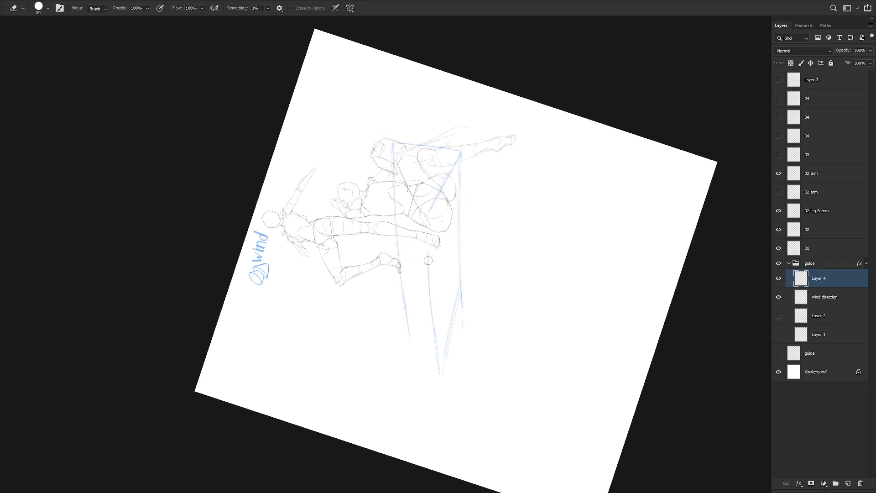
{"action": "key", "text": "b"}
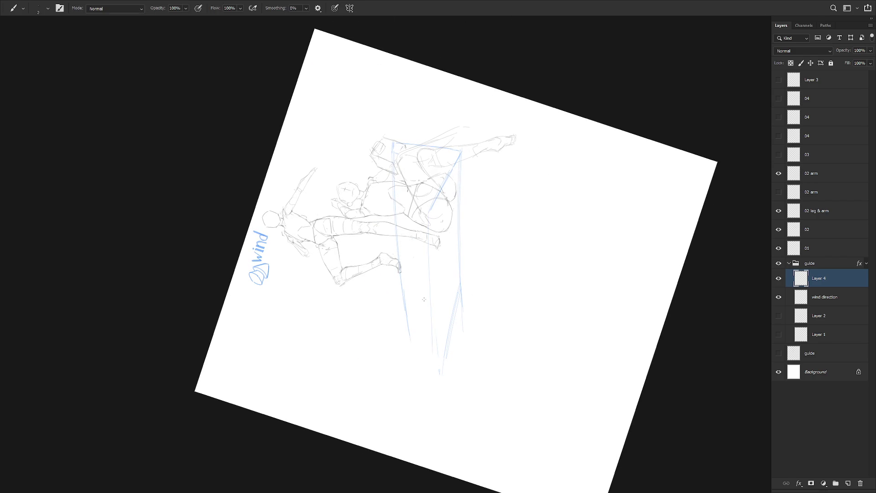
{"action": "left_click_drag", "start_coordinate": [428, 249], "coordinate": [439, 371]}
{"action": "key", "text": "e"}
{"action": "left_click_drag", "start_coordinate": [462, 158], "coordinate": [464, 314]}
{"action": "key", "text": "b"}
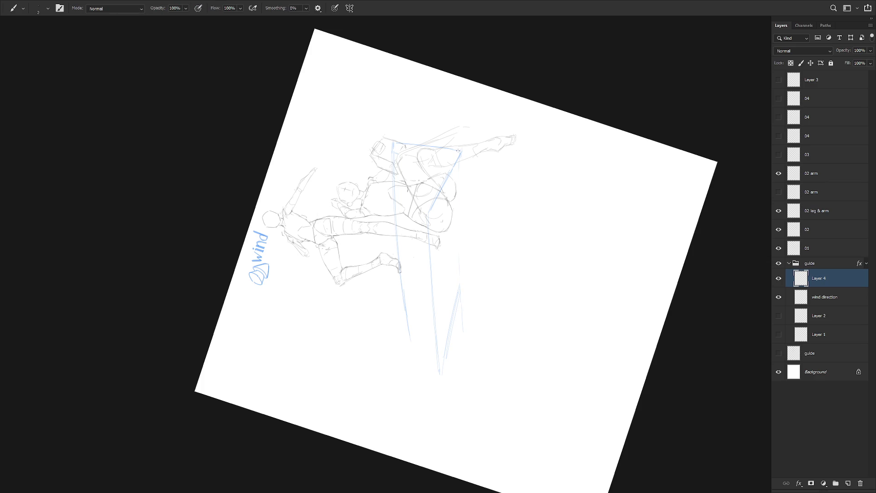
{"action": "left_click_drag", "start_coordinate": [458, 202], "coordinate": [455, 276]}
{"action": "left_click_drag", "start_coordinate": [461, 169], "coordinate": [460, 208]}
{"action": "left_click_drag", "start_coordinate": [459, 267], "coordinate": [460, 286]}
{"action": "key", "text": "ctrl+z"}
Step: Trim the left blue guide's top and extend its lower end further down
{"action": "key", "text": "e"}
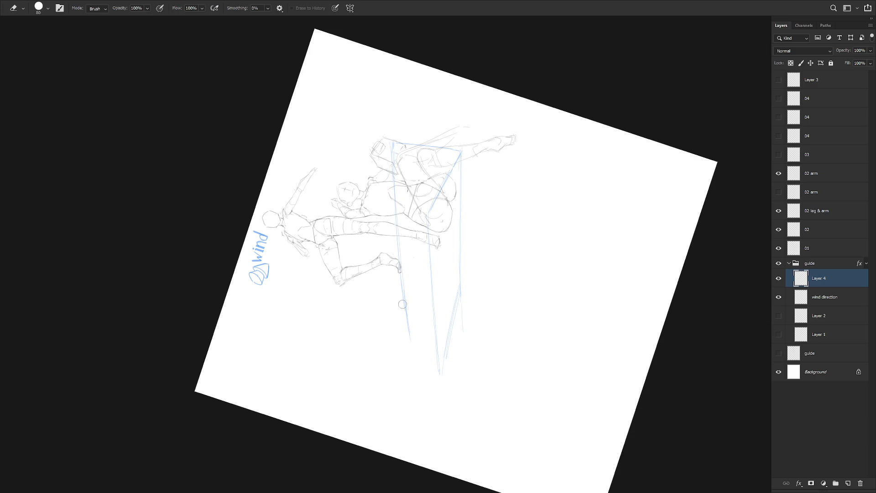
{"action": "left_click_drag", "start_coordinate": [390, 133], "coordinate": [394, 165]}
{"action": "left_click_drag", "start_coordinate": [404, 311], "coordinate": [406, 348]}
{"action": "key", "text": "b"}
{"action": "left_click_drag", "start_coordinate": [401, 287], "coordinate": [406, 359]}
{"action": "key", "text": "e"}
{"action": "key", "text": "Escape"}
{"action": "key", "text": "b"}
{"action": "key", "text": "e"}
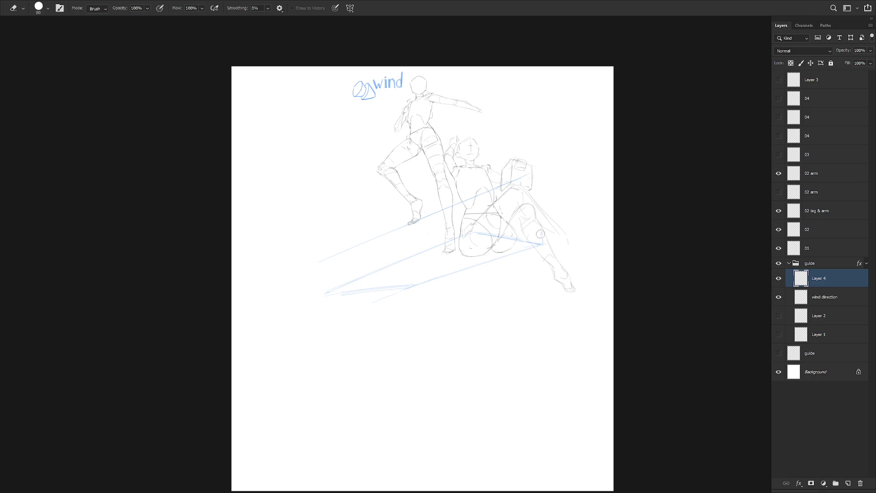
{"action": "key", "text": "b"}
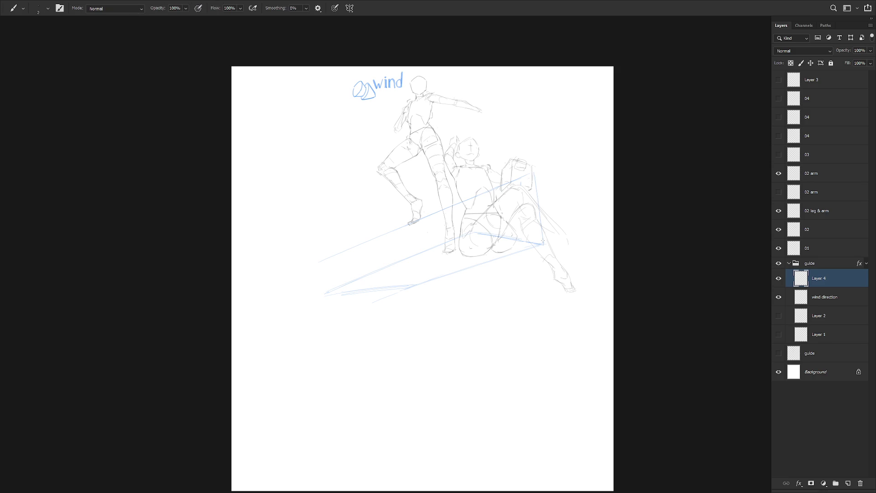
{"action": "key", "text": "r"}
{"action": "left_click", "coordinate": [507, 348]}
Step: Lasso the lower guide area and rotate it slightly with free transform
{"action": "key", "text": "l"}
{"action": "mouse_move", "coordinate": [368, 149]}
{"action": "left_mouse_down"}
{"action": "mouse_move", "coordinate": [441, 343]}
{"action": "mouse_move", "coordinate": [370, 148]}
{"action": "left_mouse_up"}
{"action": "key", "text": "ctrl+t"}
{"action": "left_click", "coordinate": [371, 147], "text": "alt"}
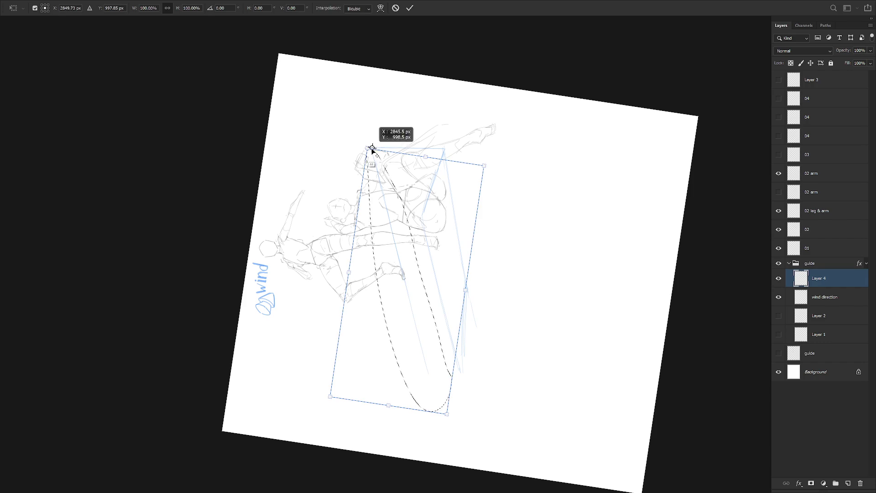
{"action": "left_click_drag", "start_coordinate": [478, 425], "coordinate": [477, 425]}
{"action": "key", "text": "Return"}
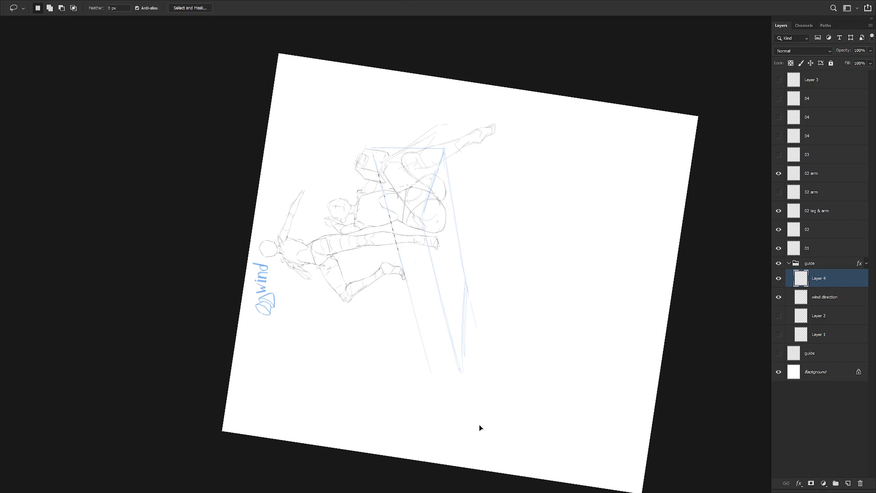
{"action": "key", "text": "r"}
{"action": "key", "text": "Escape"}
Step: Add the blue vertical edge below the ledge's left corner, undoing a stray stroke
{"action": "key", "text": "b"}
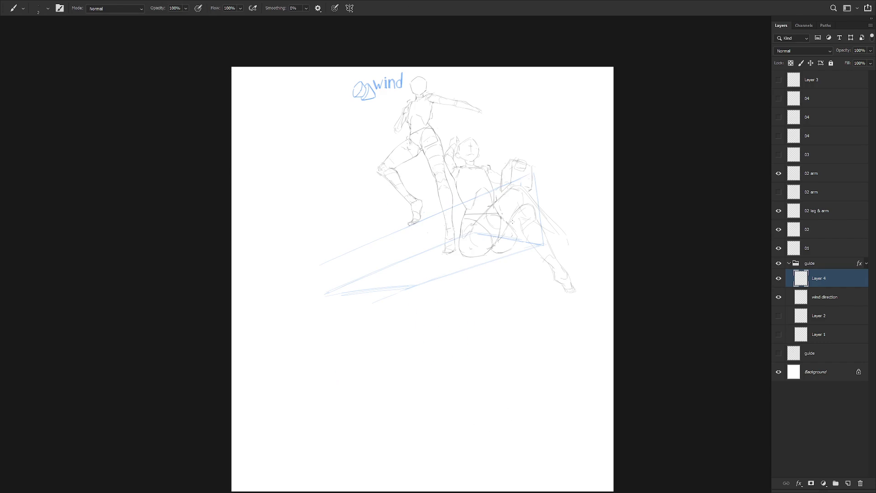
{"action": "key", "text": "r"}
{"action": "left_click_drag", "start_coordinate": [417, 326], "coordinate": [500, 273]}
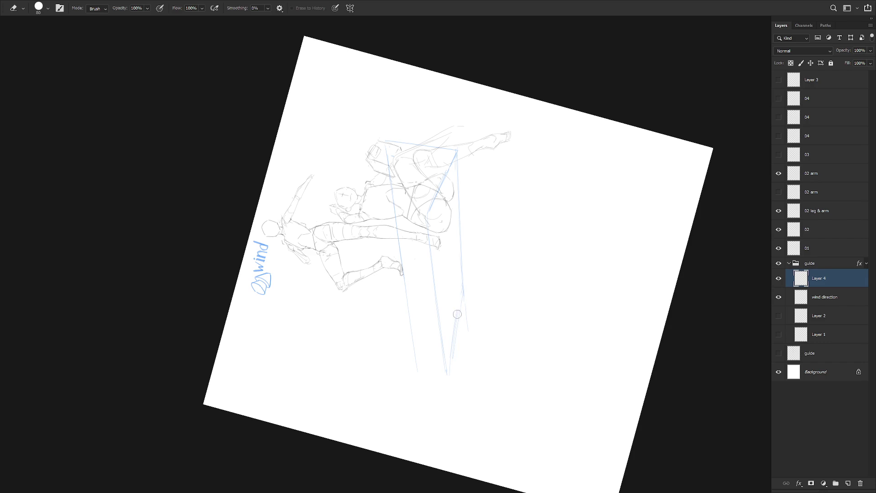
{"action": "key", "text": "ctrl+z"}
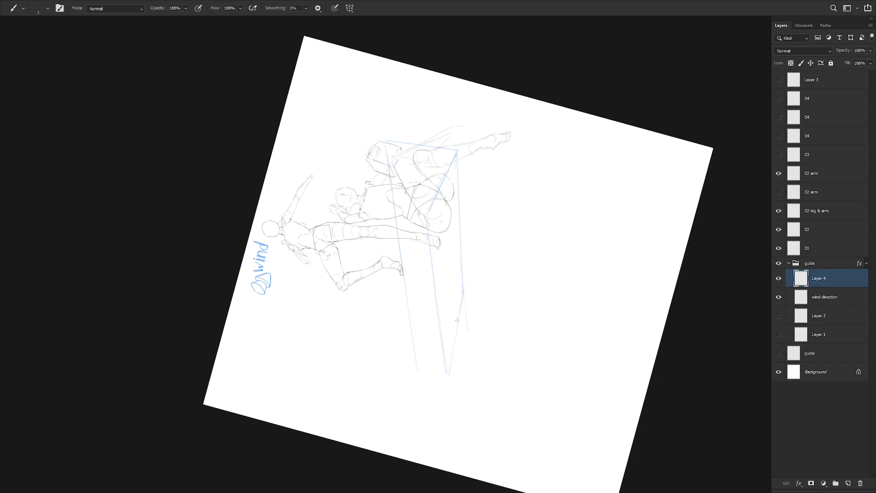
{"action": "key", "text": "r"}
{"action": "left_click_drag", "start_coordinate": [446, 378], "coordinate": [398, 423]}
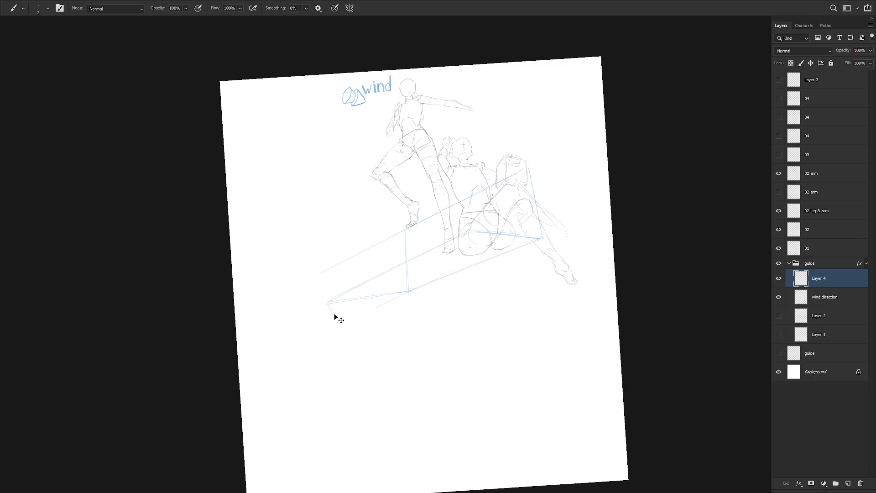
{"action": "mouse_move", "coordinate": [323, 390]}
{"action": "left_mouse_down"}
{"action": "mouse_move", "coordinate": [458, 336]}
{"action": "mouse_move", "coordinate": [462, 292]}
{"action": "left_mouse_up"}
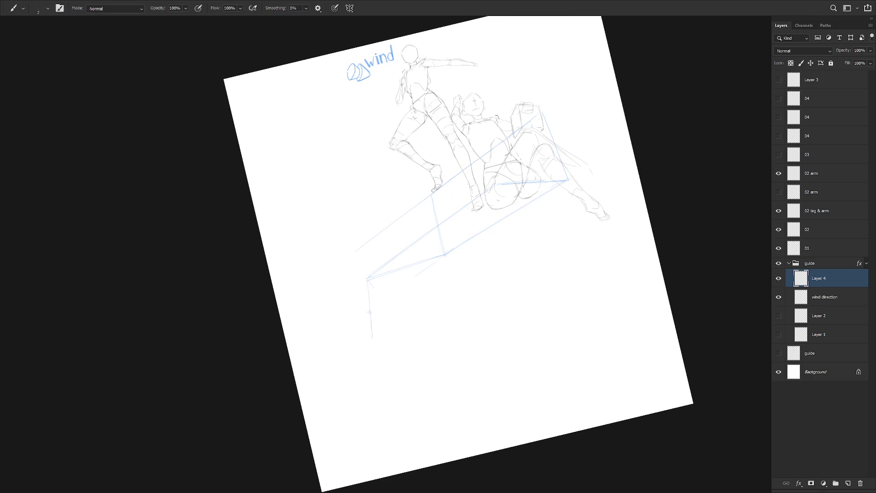
{"action": "key", "text": "Escape"}
Step: Lasso the lower-right ledge's blue guide lines and rotate them by 2°
{"action": "scroll", "coordinate": [519, 311], "scroll_direction": "up", "scroll_amount": 2}
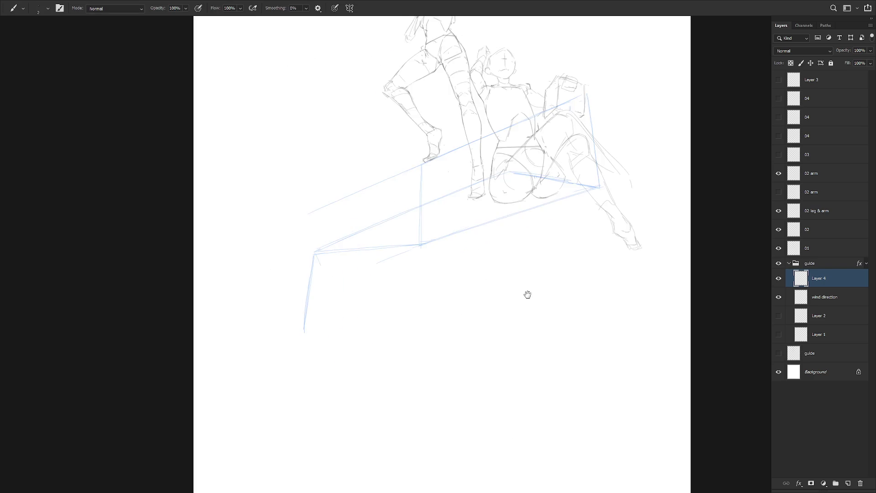
{"action": "key", "text": "l"}
{"action": "mouse_move", "coordinate": [580, 237]}
{"action": "left_mouse_down"}
{"action": "mouse_move", "coordinate": [417, 283]}
{"action": "mouse_move", "coordinate": [556, 267]}
{"action": "mouse_move", "coordinate": [543, 250]}
{"action": "mouse_move", "coordinate": [582, 227]}
{"action": "left_mouse_up"}
{"action": "key", "text": "ctrl+t"}
{"action": "mouse_move", "coordinate": [392, 303]}
{"action": "left_mouse_down"}
{"action": "mouse_move", "coordinate": [393, 319]}
{"action": "mouse_move", "coordinate": [349, 286]}
{"action": "mouse_move", "coordinate": [315, 290]}
{"action": "mouse_move", "coordinate": [290, 408]}
{"action": "mouse_move", "coordinate": [436, 367]}
{"action": "left_mouse_up"}
{"action": "key", "text": "Return"}
Step: Nudge the guide lines up and rotate them about 6.8° around the ledge corner
{"action": "key", "text": "ctrl+t"}
{"action": "left_click_drag", "start_coordinate": [376, 369], "coordinate": [402, 280]}
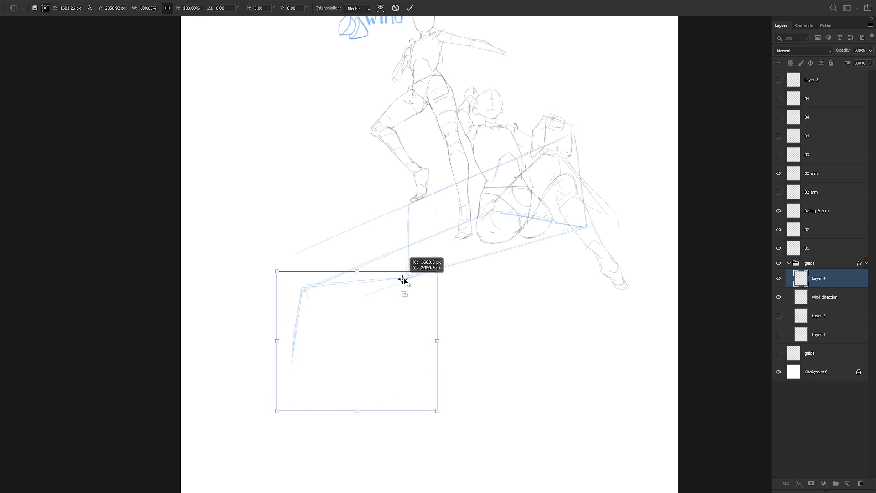
{"action": "left_click_drag", "start_coordinate": [274, 412], "coordinate": [278, 381]}
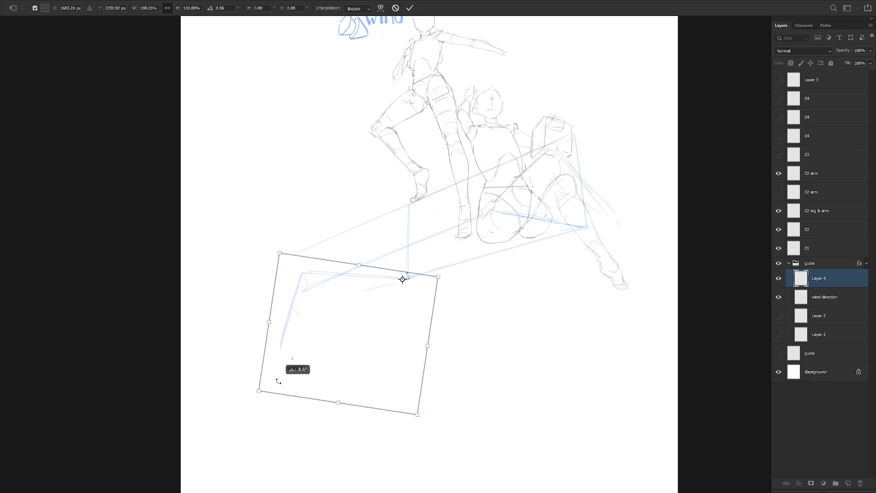
{"action": "left_click_drag", "start_coordinate": [385, 347], "coordinate": [389, 344]}
{"action": "left_click_drag", "start_coordinate": [406, 284], "coordinate": [410, 283]}
{"action": "mouse_move", "coordinate": [260, 410]}
{"action": "left_mouse_down"}
{"action": "mouse_move", "coordinate": [259, 404]}
{"action": "mouse_move", "coordinate": [260, 429]}
{"action": "left_mouse_up"}
{"action": "key", "text": "Return"}
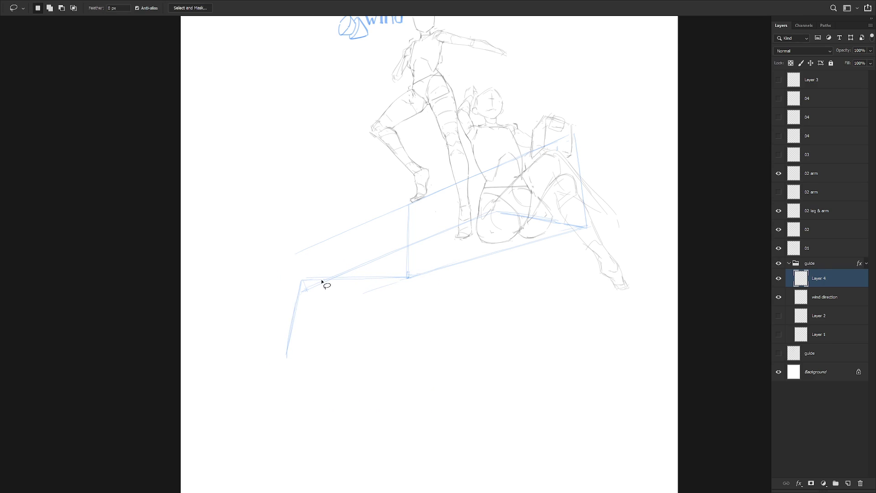
Step: Move the lower-left guide corner right and erase the line's overshooting tip
{"action": "mouse_move", "coordinate": [304, 291]}
{"action": "left_mouse_down"}
{"action": "mouse_move", "coordinate": [299, 273]}
{"action": "mouse_move", "coordinate": [305, 313]}
{"action": "mouse_move", "coordinate": [303, 293]}
{"action": "left_mouse_up"}
{"action": "key", "text": "ctrl+t"}
{"action": "mouse_move", "coordinate": [300, 339]}
{"action": "left_mouse_down"}
{"action": "mouse_move", "coordinate": [333, 322]}
{"action": "mouse_move", "coordinate": [319, 332]}
{"action": "left_mouse_up"}
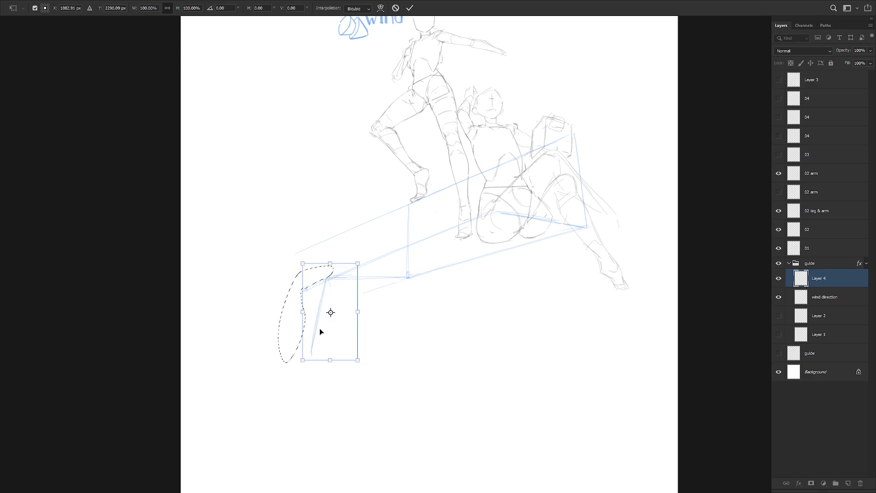
{"action": "key", "text": "Return"}
{"action": "key", "text": "e"}
{"action": "left_click_drag", "start_coordinate": [313, 280], "coordinate": [309, 293]}
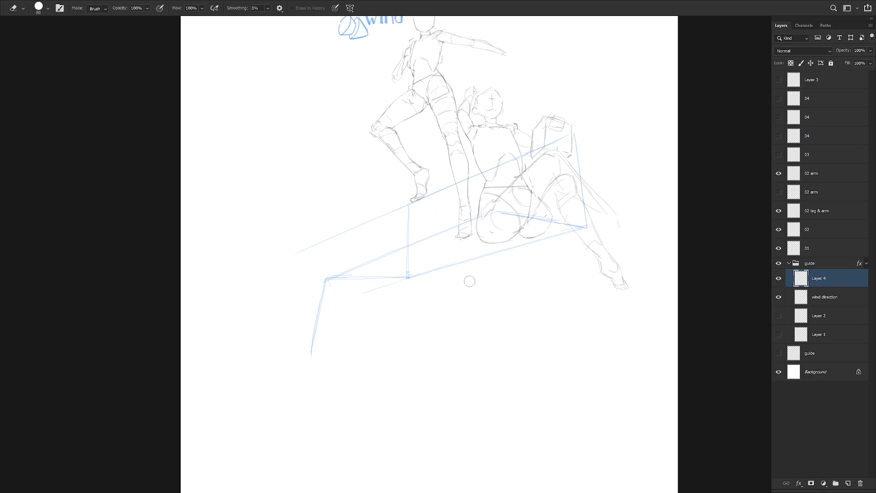
Step: On a rotated canvas view, lasso another blue guide line and shift it slightly
{"action": "mouse_move", "coordinate": [532, 336]}
{"action": "left_mouse_down"}
{"action": "mouse_move", "coordinate": [500, 332]}
{"action": "mouse_move", "coordinate": [509, 348]}
{"action": "mouse_move", "coordinate": [474, 357]}
{"action": "left_mouse_up"}
{"action": "key", "text": "r"}
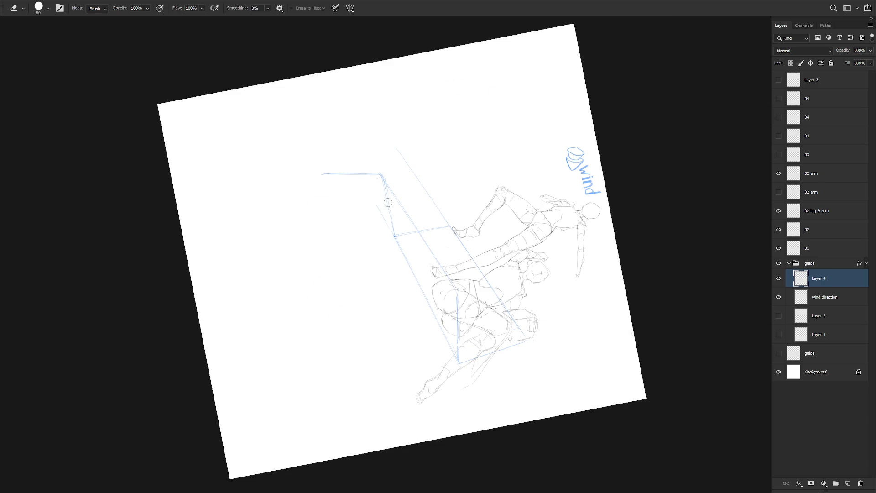
{"action": "key", "text": "b"}
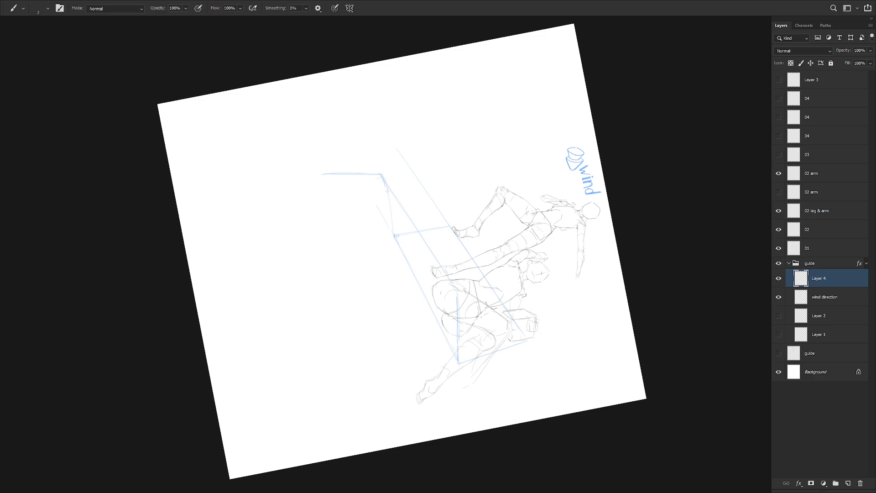
{"action": "key", "text": "l"}
{"action": "mouse_move", "coordinate": [383, 184]}
{"action": "left_mouse_down"}
{"action": "mouse_move", "coordinate": [319, 166]}
{"action": "mouse_move", "coordinate": [390, 191]}
{"action": "left_mouse_up"}
{"action": "key", "text": "ctrl+t"}
{"action": "key", "text": "Return"}
{"action": "key", "text": "ctrl+d"}
Step: Reset the view upright and remove the lower-left blue vertical guide line
{"action": "key", "text": "e"}
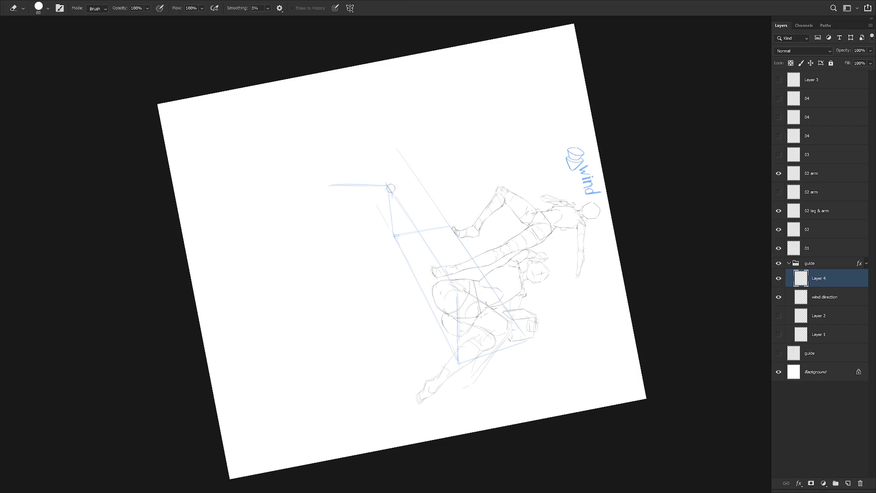
{"action": "key", "text": "Escape"}
{"action": "key", "text": "b"}
{"action": "key", "text": "ctrl+z"}
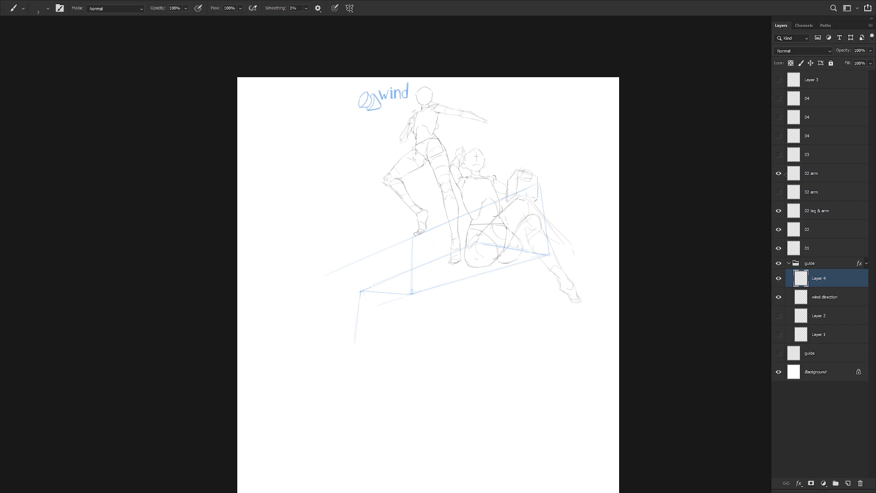
Step: Show Layer 3 and the third 04 layer's block sketches, then select Layer 4 in the guide group
{"action": "left_click", "coordinate": [779, 98]}
{"action": "left_click", "coordinate": [778, 98]}
{"action": "left_click", "coordinate": [778, 79]}
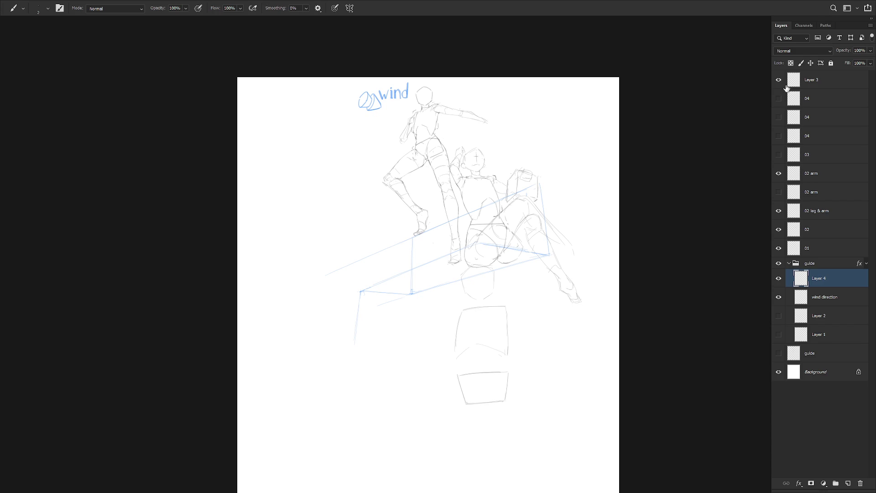
{"action": "left_click", "coordinate": [779, 118]}
{"action": "left_click", "coordinate": [779, 118]}
{"action": "left_click", "coordinate": [778, 155]}
{"action": "left_click", "coordinate": [779, 155]}
{"action": "left_click", "coordinate": [779, 136]}
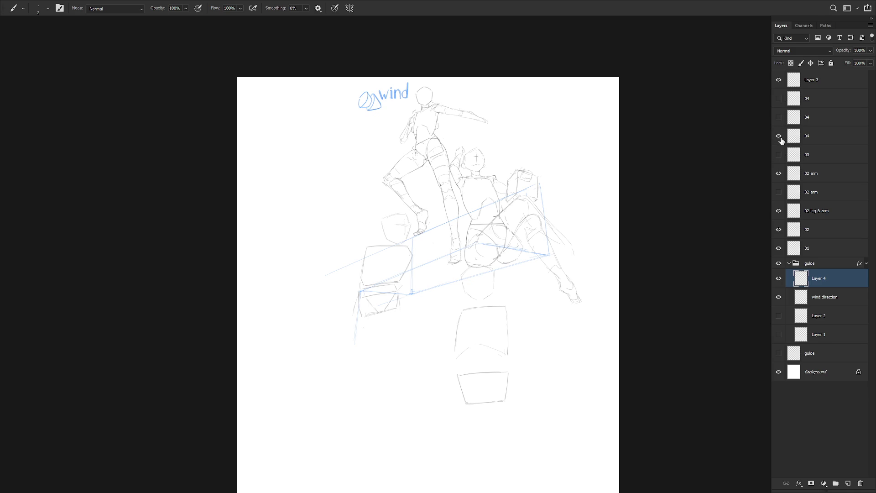
{"action": "left_click", "coordinate": [821, 137]}
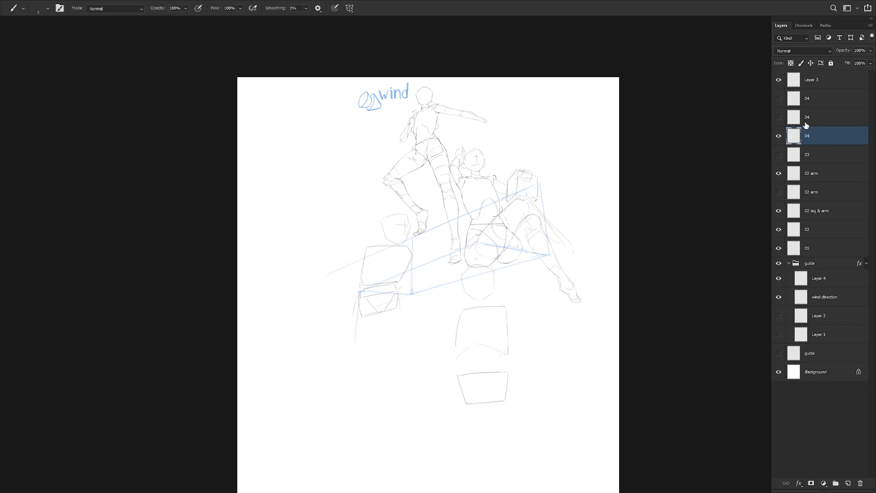
{"action": "left_click", "coordinate": [821, 279]}
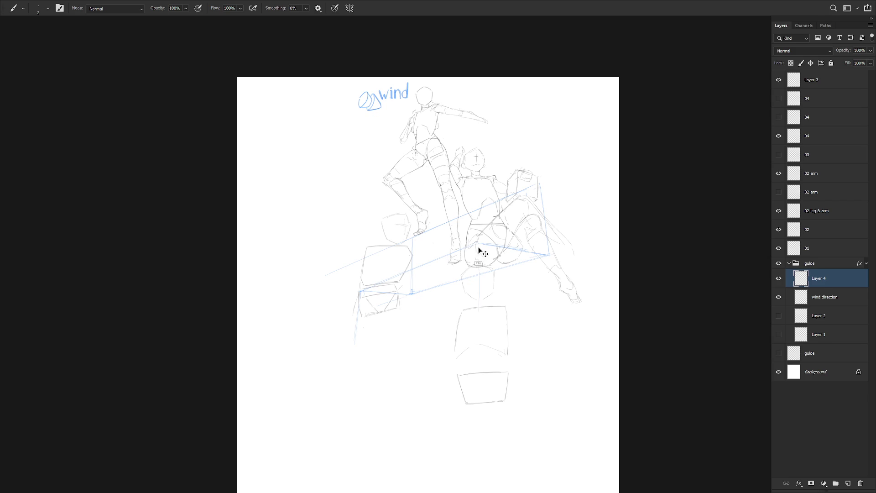
Step: Try a blue vertical line through the lower figure on Layer 4, then undo it
{"action": "left_click_drag", "start_coordinate": [480, 243], "coordinate": [479, 329]}
{"action": "key", "text": "ctrl+z"}
{"action": "key", "text": "ctrl+z"}
{"action": "key", "text": "e"}
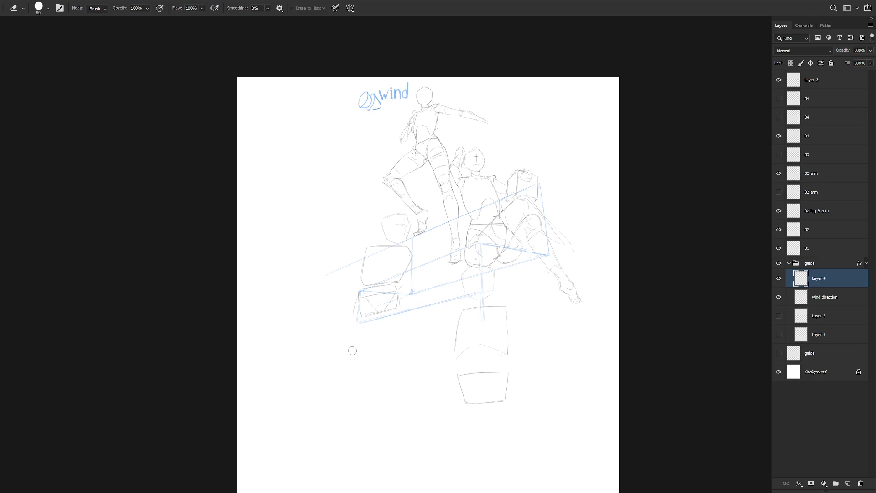
{"action": "key", "text": "b"}
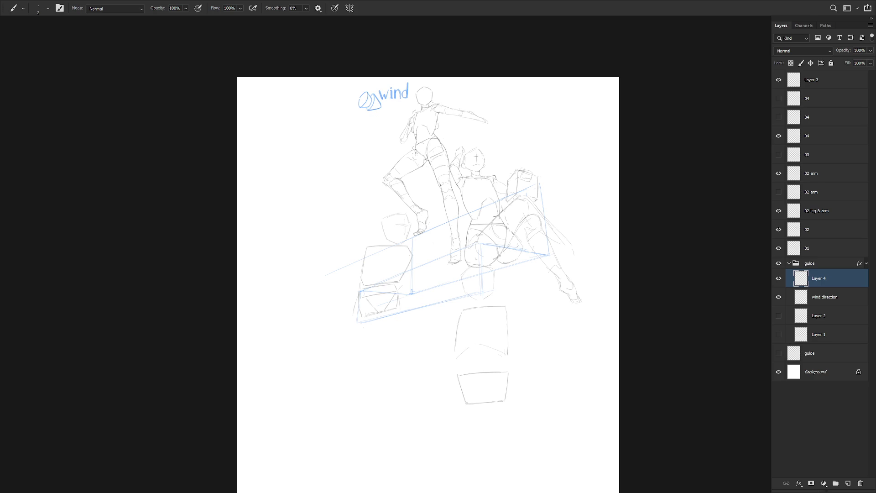
Step: Level the lower blue guide strip by rotating it about 1°
{"action": "key", "text": "l"}
{"action": "mouse_move", "coordinate": [481, 292]}
{"action": "left_mouse_down"}
{"action": "mouse_move", "coordinate": [384, 316]}
{"action": "mouse_move", "coordinate": [366, 334]}
{"action": "mouse_move", "coordinate": [474, 309]}
{"action": "left_mouse_up"}
{"action": "key", "text": "ctrl+t"}
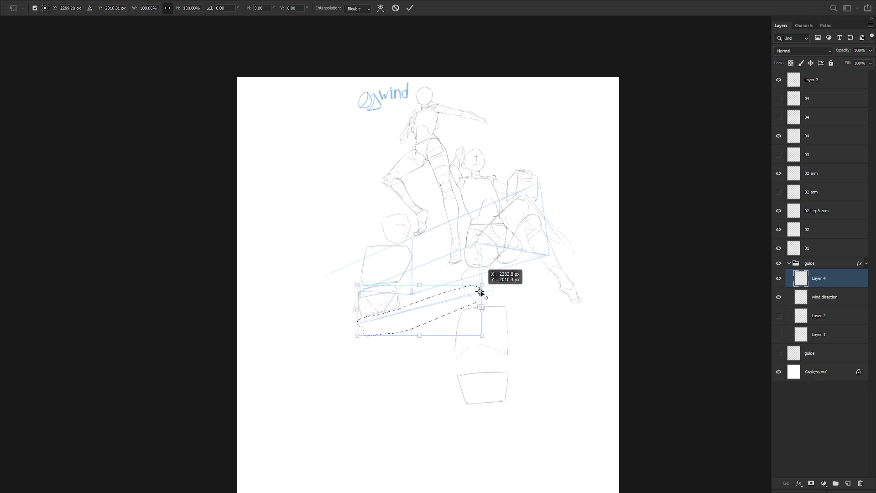
{"action": "left_click_drag", "start_coordinate": [342, 354], "coordinate": [342, 361]}
{"action": "key", "text": "Return"}
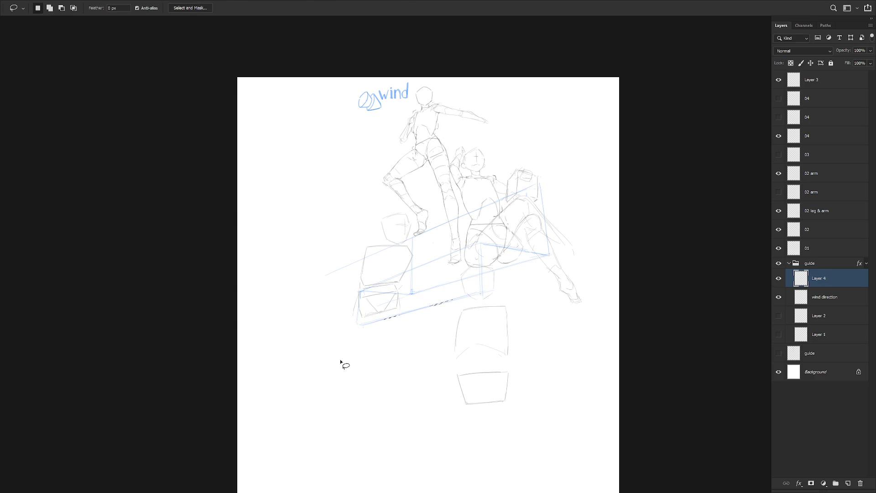
Step: Rotate the canvas view sideways to inspect the guides, then reset it upright
{"action": "key", "text": "r"}
{"action": "left_click_drag", "start_coordinate": [364, 435], "coordinate": [575, 313]}
{"action": "key", "text": "b"}
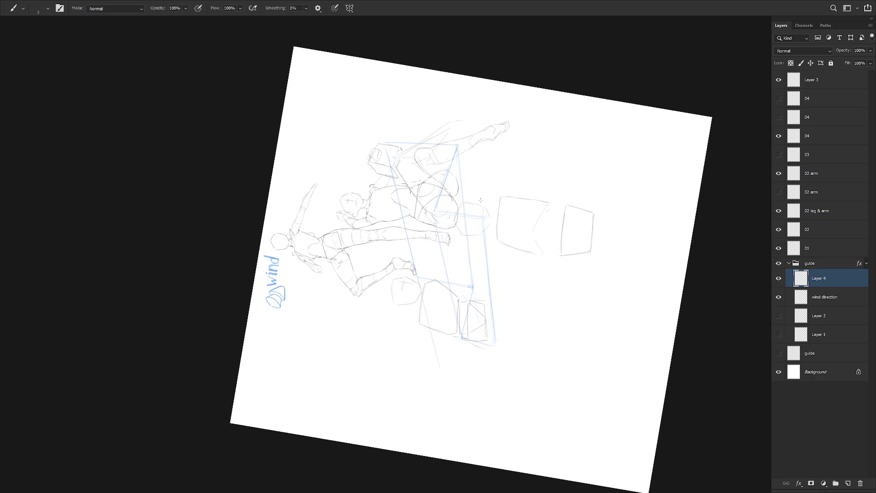
{"action": "key", "text": "r"}
{"action": "left_click_drag", "start_coordinate": [509, 222], "coordinate": [515, 223]}
{"action": "key", "text": "b"}
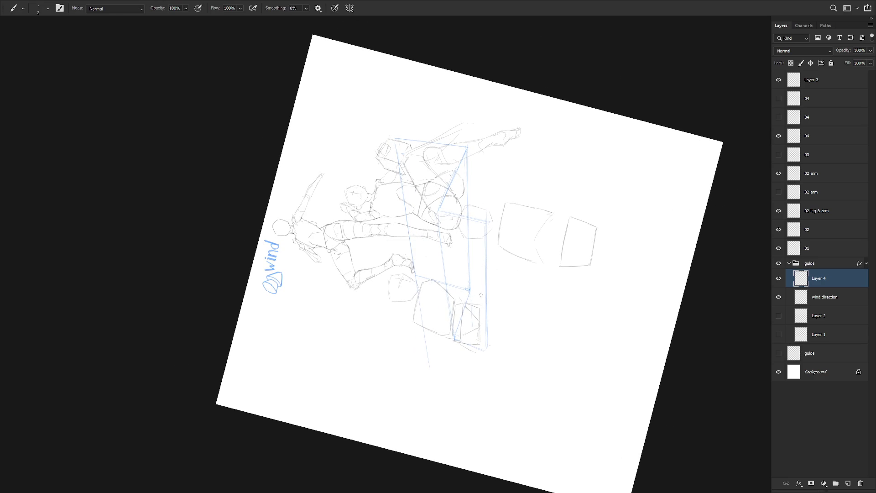
{"action": "key", "text": "r"}
{"action": "key", "text": "Escape"}
{"action": "key", "text": "b"}
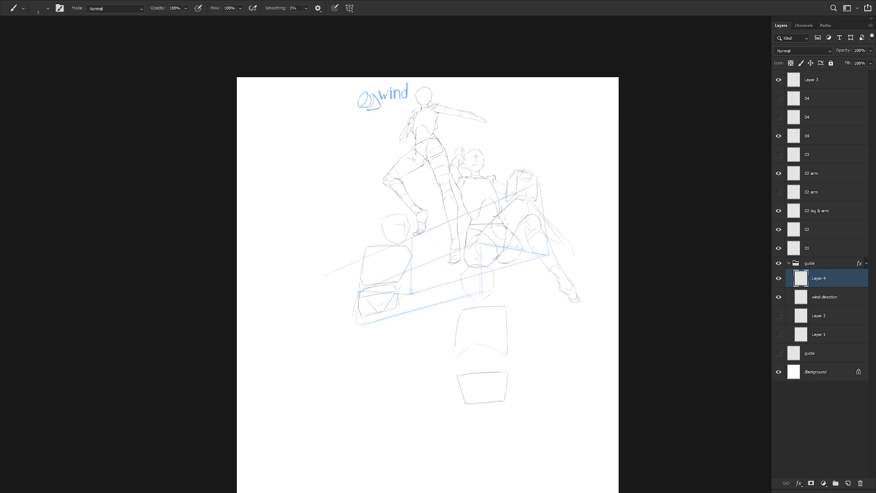
Step: Hide the Layer 3 and 04 box sketches and undo the guide line's lower end
{"action": "left_click_drag", "start_coordinate": [518, 352], "coordinate": [548, 332]}
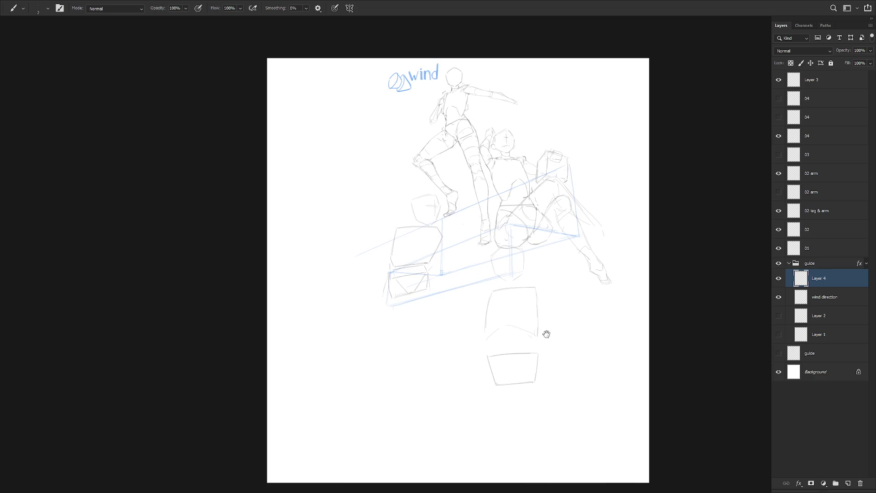
{"action": "left_click", "coordinate": [778, 80]}
{"action": "left_click", "coordinate": [778, 136]}
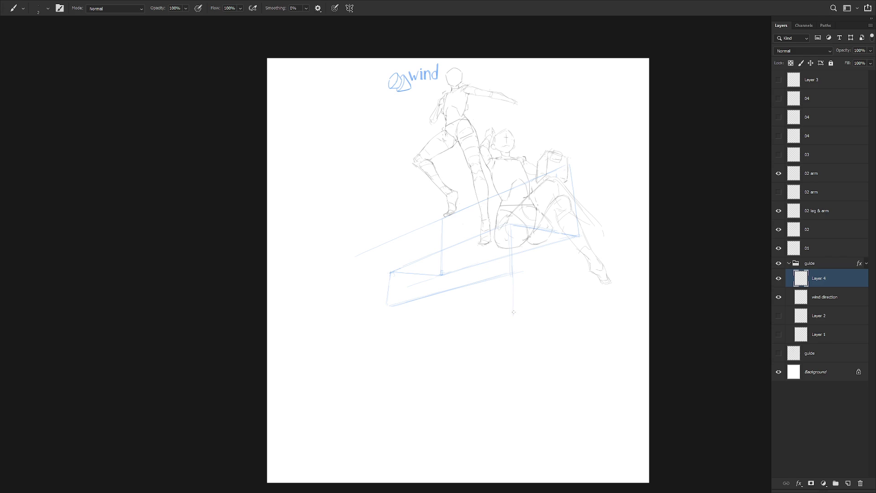
{"action": "key", "text": "ctrl+z"}
{"action": "key", "text": "ctrl+z"}
{"action": "key", "text": "ctrl+z"}
{"action": "key", "text": "ctrl+z"}
{"action": "key", "text": "ctrl+z"}
{"action": "key", "text": "ctrl+plus"}
Step: Hide the crossed-leg strokes and make the 02 leg & arm layer active
{"action": "left_click", "coordinate": [778, 173]}
{"action": "left_click", "coordinate": [778, 173]}
{"action": "left_click", "coordinate": [778, 191]}
{"action": "left_click", "coordinate": [778, 192]}
{"action": "left_click", "coordinate": [779, 210]}
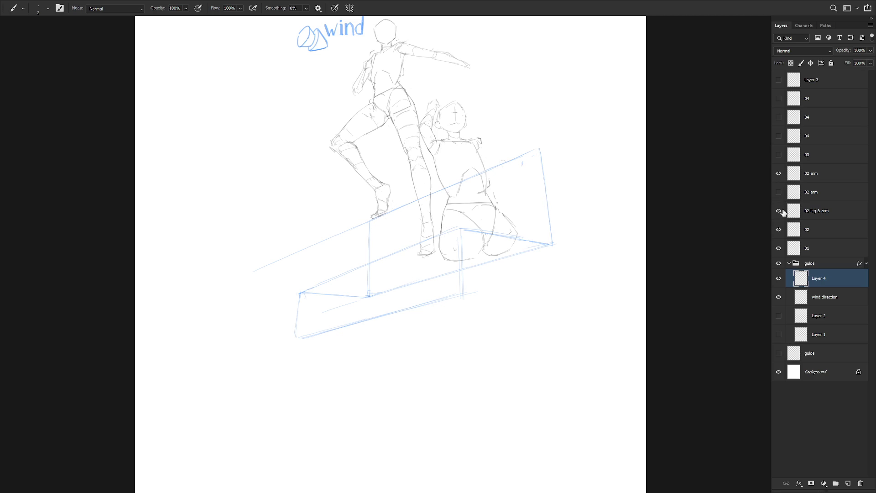
{"action": "left_click", "coordinate": [821, 210]}
Step: Lasso the seated figure's lower leg and enlarge it to about 116%
{"action": "key", "text": "l"}
{"action": "mouse_move", "coordinate": [575, 212]}
{"action": "left_mouse_down"}
{"action": "mouse_move", "coordinate": [528, 170]}
{"action": "mouse_move", "coordinate": [528, 185]}
{"action": "mouse_move", "coordinate": [543, 200]}
{"action": "mouse_move", "coordinate": [518, 210]}
{"action": "mouse_move", "coordinate": [551, 301]}
{"action": "left_mouse_up"}
{"action": "mouse_move", "coordinate": [550, 221]}
{"action": "left_mouse_down"}
{"action": "mouse_move", "coordinate": [530, 207]}
{"action": "mouse_move", "coordinate": [524, 234]}
{"action": "mouse_move", "coordinate": [607, 307]}
{"action": "mouse_move", "coordinate": [575, 234]}
{"action": "left_mouse_up"}
{"action": "key", "text": "ctrl+t"}
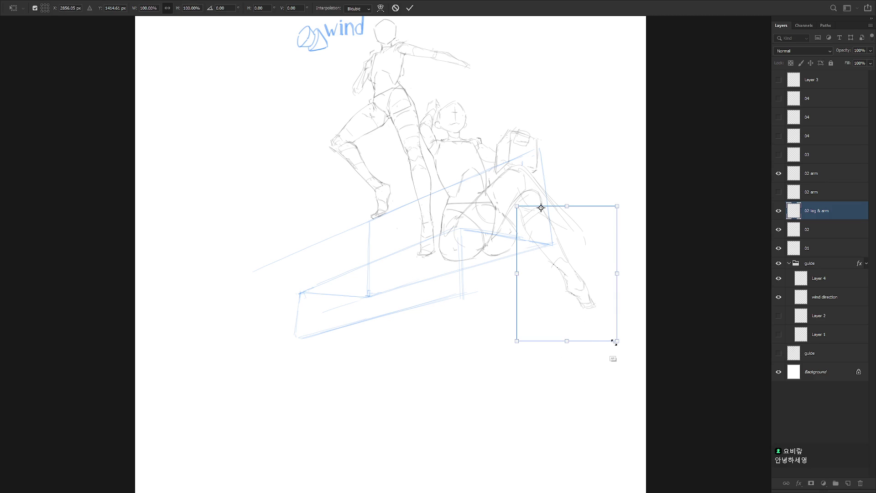
{"action": "left_click_drag", "start_coordinate": [616, 340], "coordinate": [630, 362]}
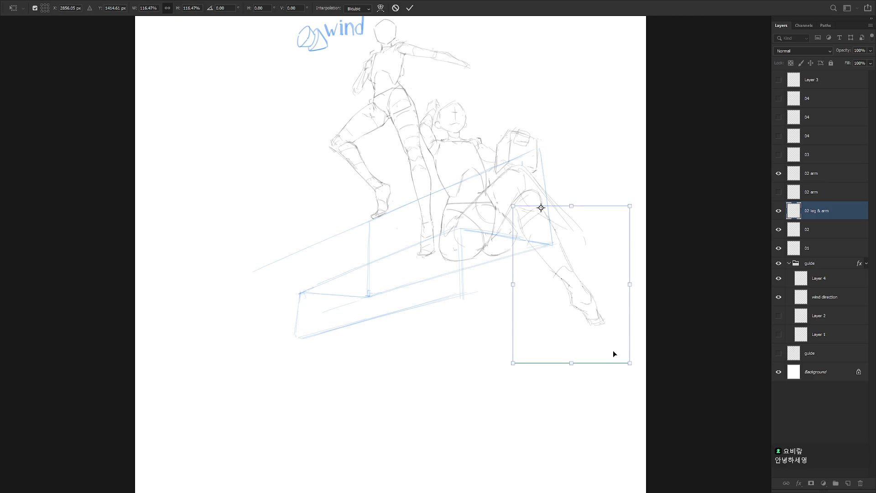
{"action": "key", "text": "Return"}
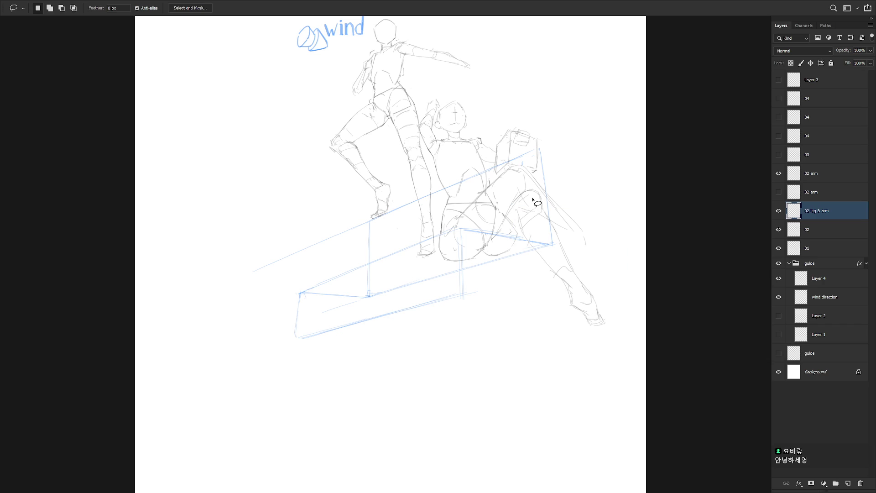
Step: Reselect part of the leg and shift it down and to the right
{"action": "mouse_move", "coordinate": [529, 237]}
{"action": "left_mouse_down"}
{"action": "mouse_move", "coordinate": [516, 207]}
{"action": "mouse_move", "coordinate": [545, 270]}
{"action": "mouse_move", "coordinate": [571, 286]}
{"action": "mouse_move", "coordinate": [560, 270]}
{"action": "mouse_move", "coordinate": [608, 340]}
{"action": "mouse_move", "coordinate": [576, 284]}
{"action": "left_mouse_up"}
{"action": "key", "text": "ctrl+t"}
{"action": "key", "text": "Return"}
{"action": "key", "text": "b"}
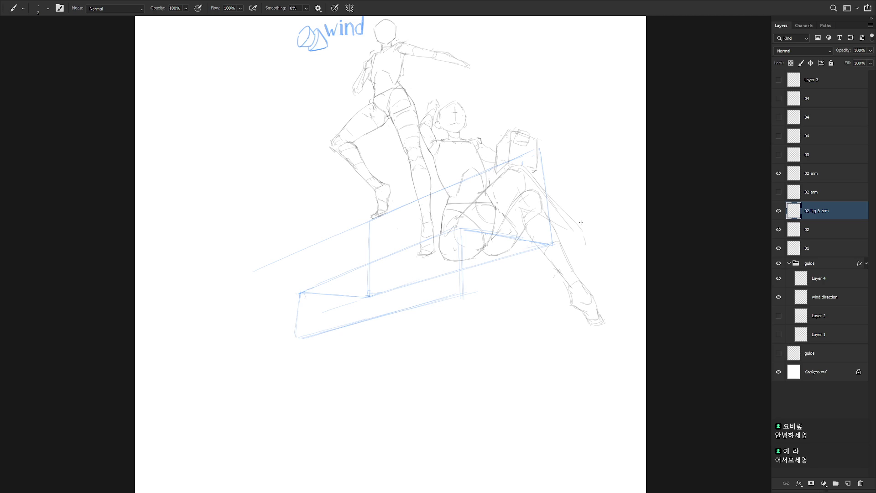
Step: Check the 02 arm and 03 figure layers, then select Layer 4 in the guide group
{"action": "left_click", "coordinate": [778, 192]}
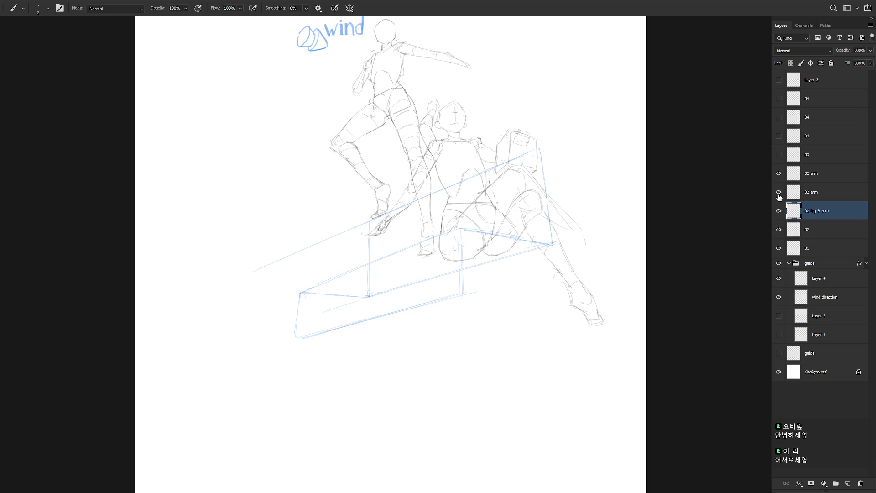
{"action": "left_click", "coordinate": [778, 192]}
{"action": "left_click", "coordinate": [778, 154]}
{"action": "left_click", "coordinate": [778, 155]}
{"action": "left_click", "coordinate": [821, 279]}
{"action": "scroll", "coordinate": [561, 324], "scroll_direction": "down", "scroll_amount": 2}
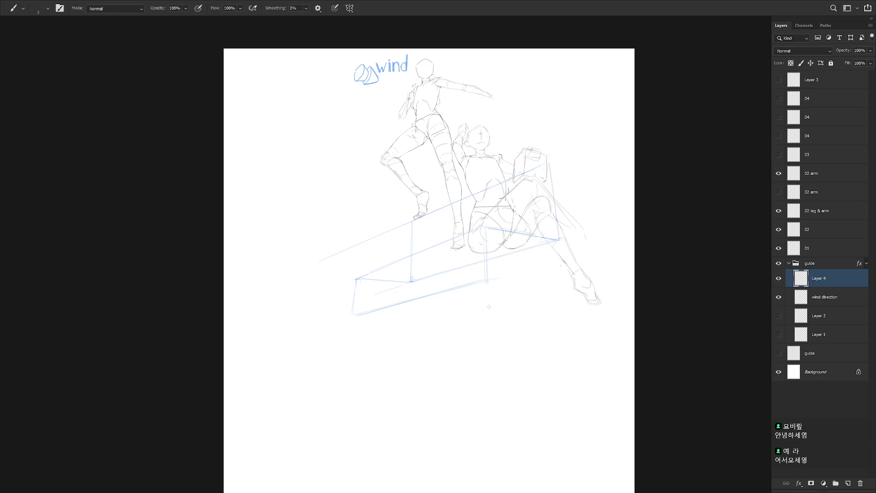
Step: Try three bottom-edge strokes for the guide box, undoing each one
{"action": "left_click_drag", "start_coordinate": [489, 304], "coordinate": [565, 306]}
{"action": "key", "text": "ctrl+z"}
{"action": "left_click_drag", "start_coordinate": [486, 305], "coordinate": [562, 310]}
{"action": "key", "text": "ctrl+z"}
{"action": "left_click_drag", "start_coordinate": [488, 305], "coordinate": [558, 303]}
{"action": "key", "text": "ctrl+z"}
Step: Redraw the guide box's right vertical edge on a rotated view, then reset it upright
{"action": "mouse_move", "coordinate": [506, 312]}
{"action": "left_mouse_down"}
{"action": "mouse_move", "coordinate": [466, 385]}
{"action": "mouse_move", "coordinate": [429, 341]}
{"action": "left_mouse_up"}
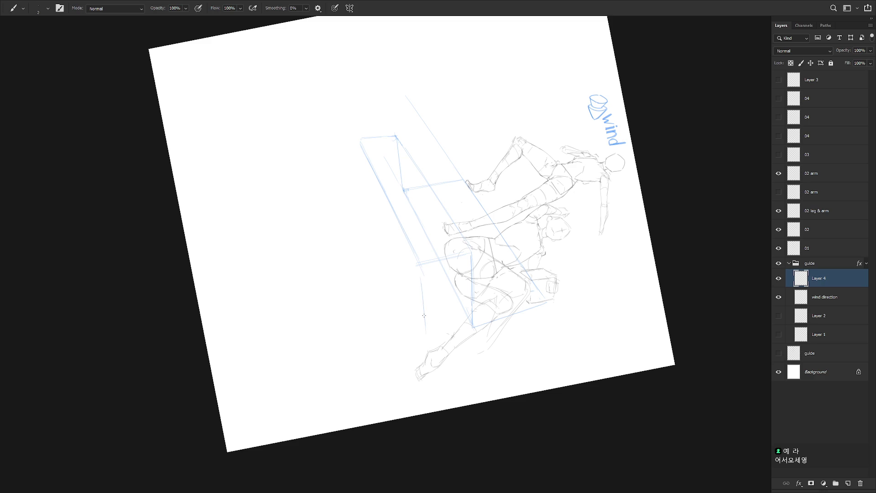
{"action": "key", "text": "ctrl+z"}
{"action": "left_click_drag", "start_coordinate": [423, 314], "coordinate": [423, 338]}
{"action": "key", "text": "ctrl+z"}
{"action": "left_click_drag", "start_coordinate": [422, 306], "coordinate": [423, 336]}
{"action": "key", "text": "ctrl+z"}
{"action": "left_click_drag", "start_coordinate": [420, 286], "coordinate": [424, 331]}
{"action": "key", "text": "Escape"}
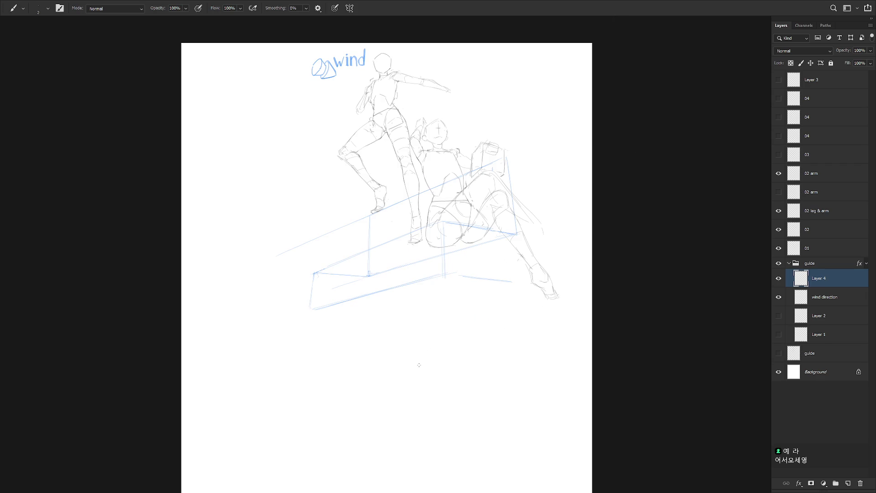
{"action": "key", "text": "ctrl+z"}
{"action": "scroll", "coordinate": [515, 311], "scroll_direction": "up", "scroll_amount": 2}
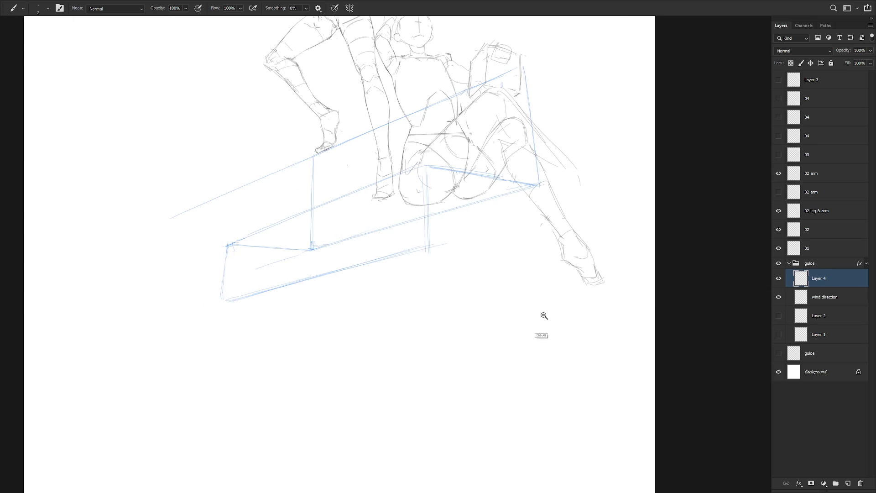
{"action": "scroll", "coordinate": [542, 334], "scroll_direction": "down", "scroll_amount": 1}
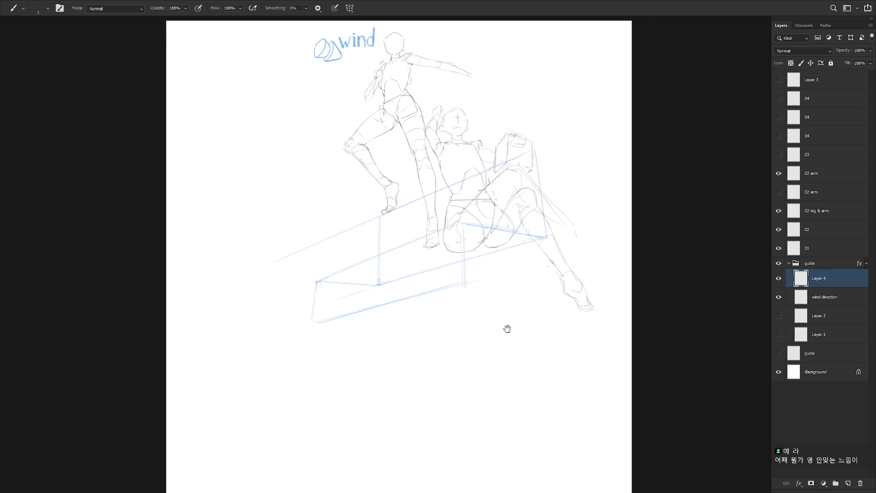
{"action": "left_click_drag", "start_coordinate": [506, 329], "coordinate": [542, 323]}
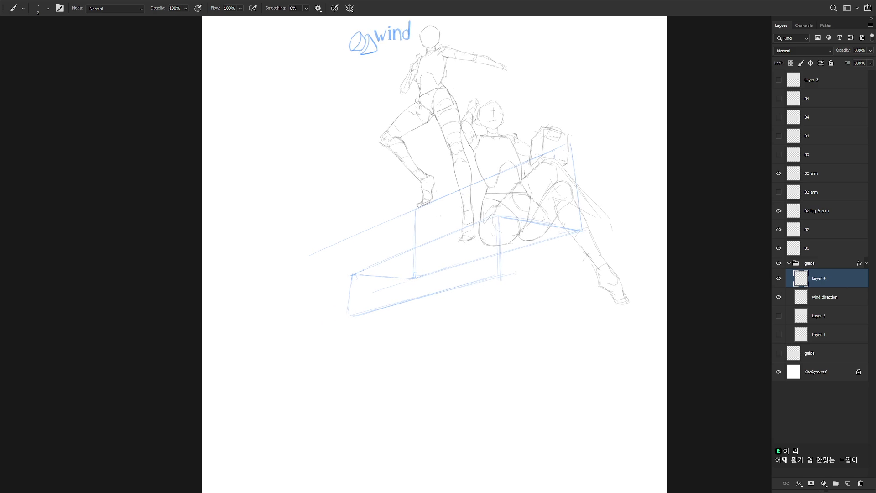
{"action": "key", "text": "r"}
{"action": "mouse_move", "coordinate": [506, 276]}
{"action": "left_mouse_down"}
{"action": "mouse_move", "coordinate": [553, 333]}
{"action": "mouse_move", "coordinate": [424, 309]}
{"action": "mouse_move", "coordinate": [426, 280]}
{"action": "left_mouse_up"}
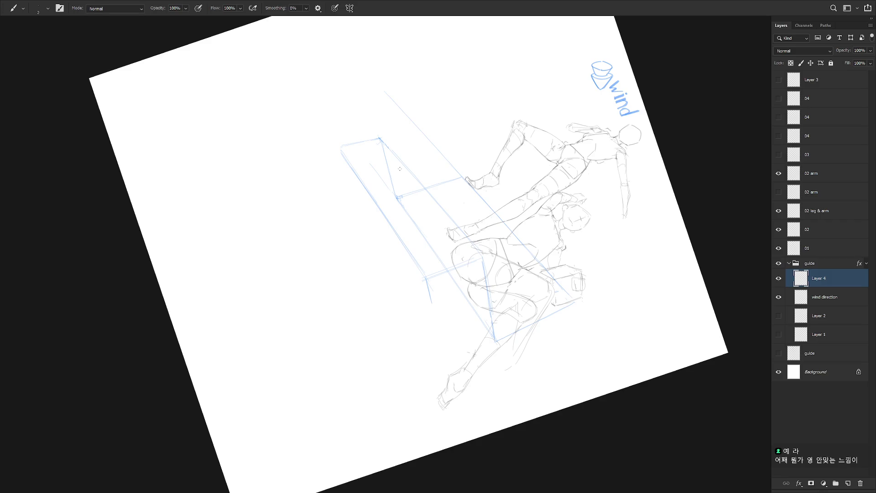
{"action": "key", "text": "l"}
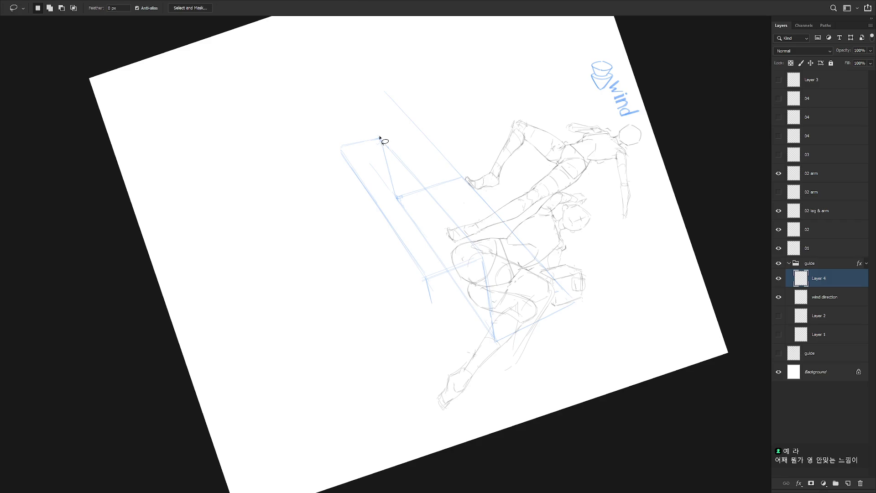
{"action": "left_click", "coordinate": [455, 406]}
{"action": "left_click", "coordinate": [502, 397]}
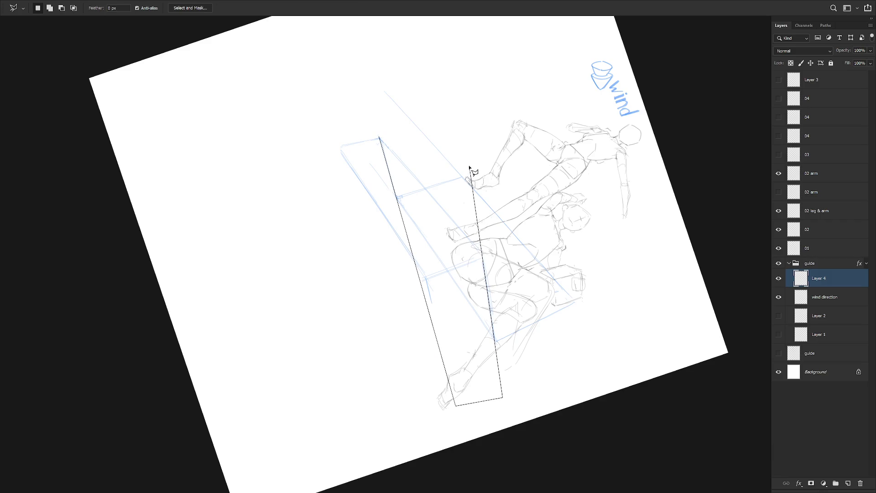
{"action": "key", "text": "Escape"}
{"action": "key", "text": "b"}
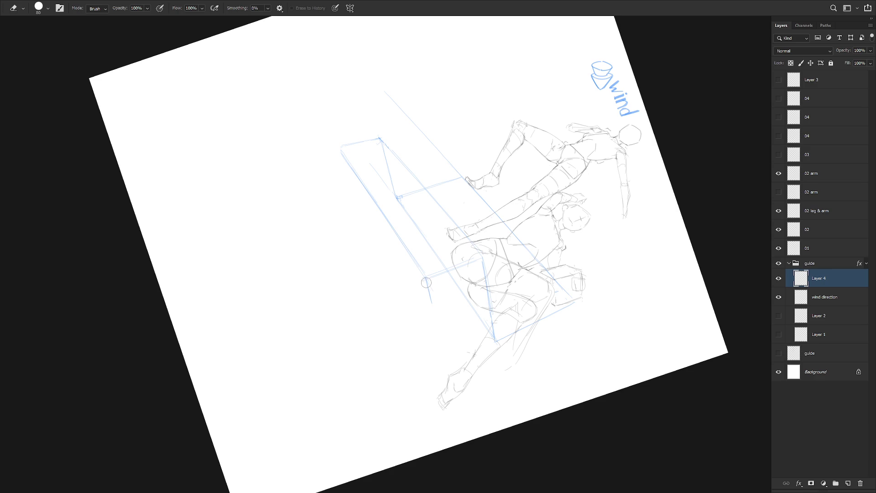
{"action": "key", "text": "e"}
{"action": "key", "text": "Escape"}
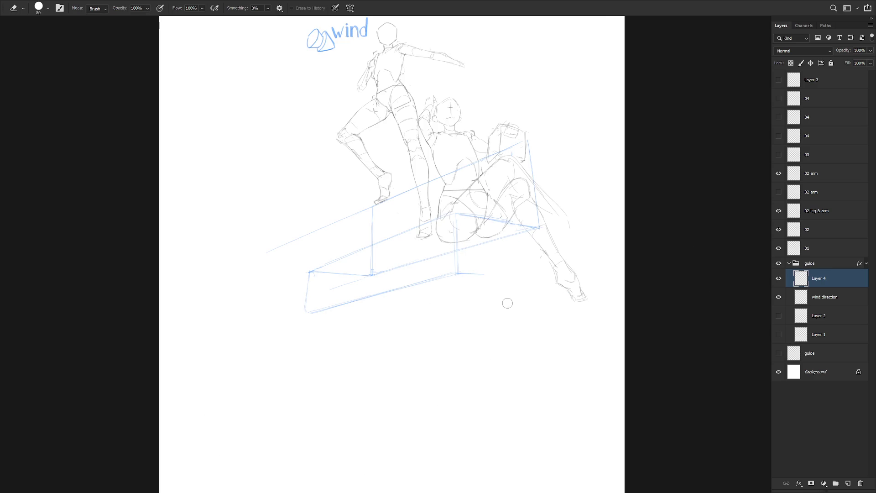
{"action": "scroll", "coordinate": [502, 301], "scroll_direction": "down", "scroll_amount": 1}
{"action": "key", "text": "b"}
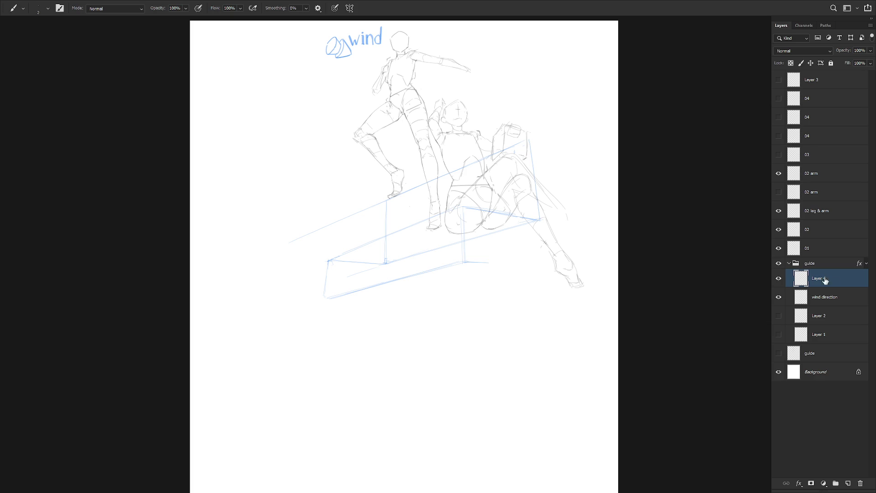
Step: Draw a vertical guide stroke down the box on a rotated view
{"action": "mouse_move", "coordinate": [341, 281]}
{"action": "left_mouse_down"}
{"action": "mouse_move", "coordinate": [522, 276]}
{"action": "mouse_move", "coordinate": [531, 288]}
{"action": "mouse_move", "coordinate": [528, 270]}
{"action": "left_mouse_up"}
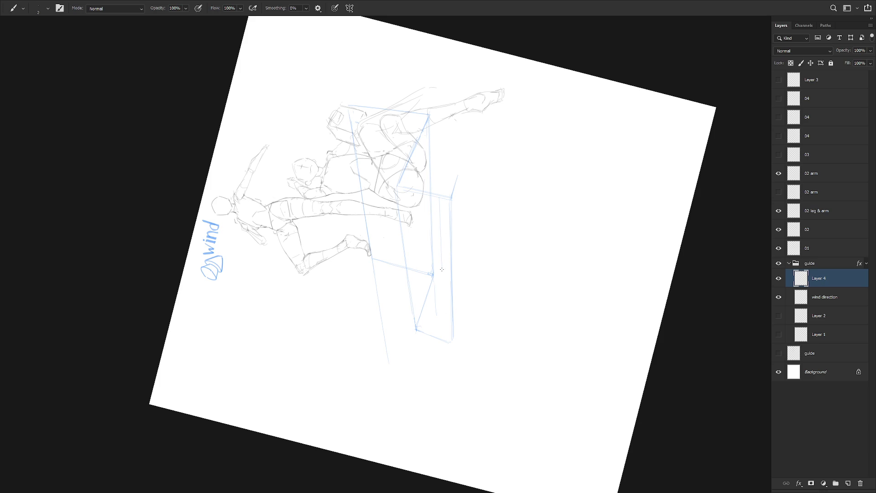
{"action": "left_click_drag", "start_coordinate": [440, 200], "coordinate": [442, 280]}
{"action": "left_click_drag", "start_coordinate": [444, 322], "coordinate": [443, 340]}
{"action": "mouse_move", "coordinate": [443, 328]}
{"action": "left_mouse_down"}
{"action": "mouse_move", "coordinate": [440, 352]}
{"action": "mouse_move", "coordinate": [501, 361]}
{"action": "mouse_move", "coordinate": [445, 445]}
{"action": "mouse_move", "coordinate": [455, 285]}
{"action": "left_mouse_up"}
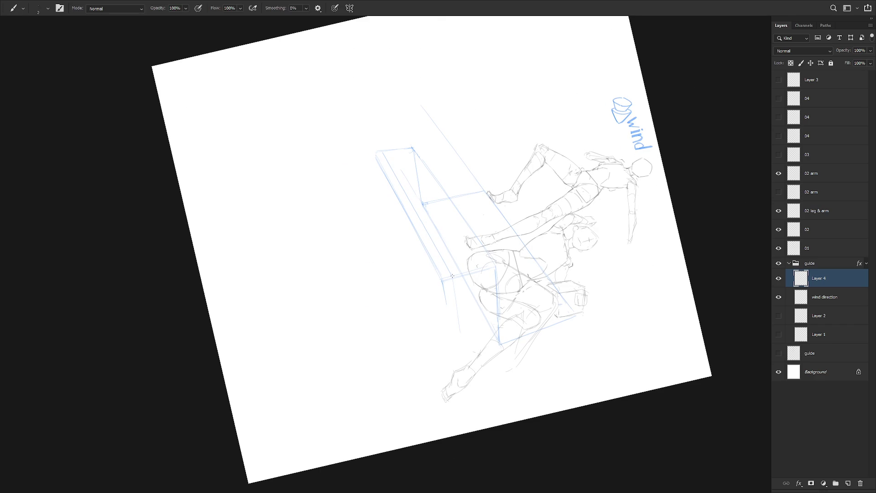
{"action": "key", "text": "l"}
{"action": "left_click", "coordinate": [413, 148]}
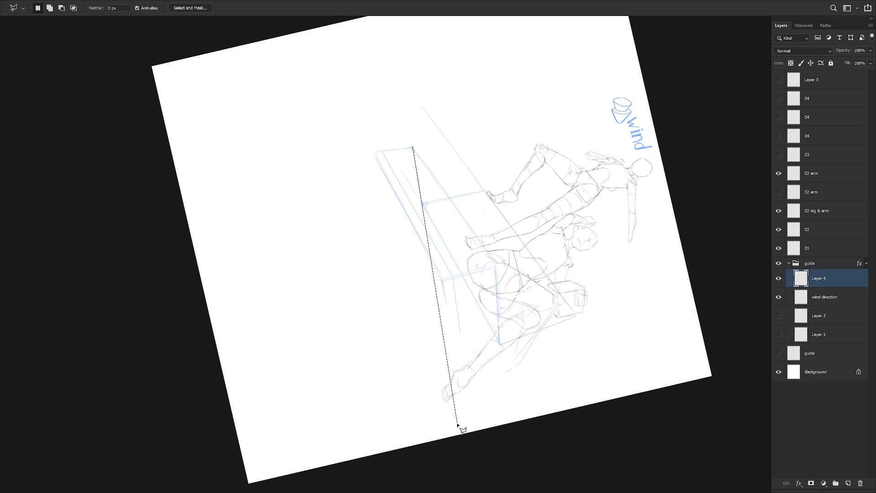
{"action": "key", "text": "Escape"}
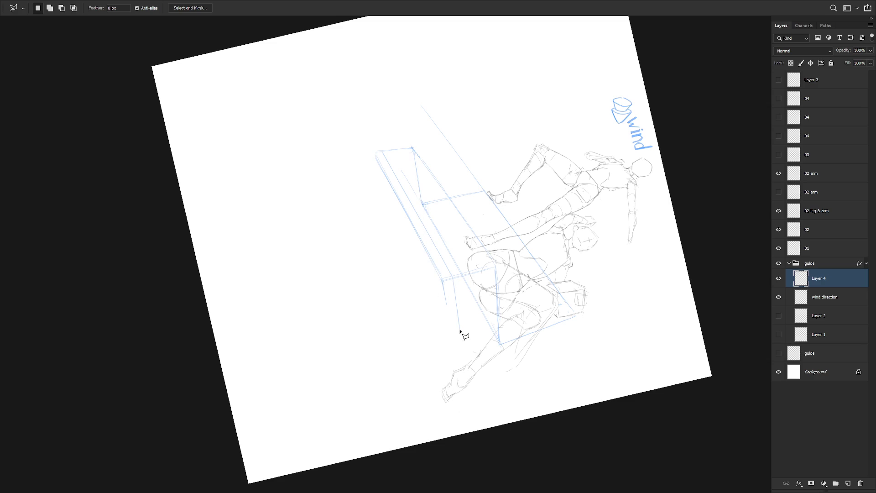
{"action": "key", "text": "b"}
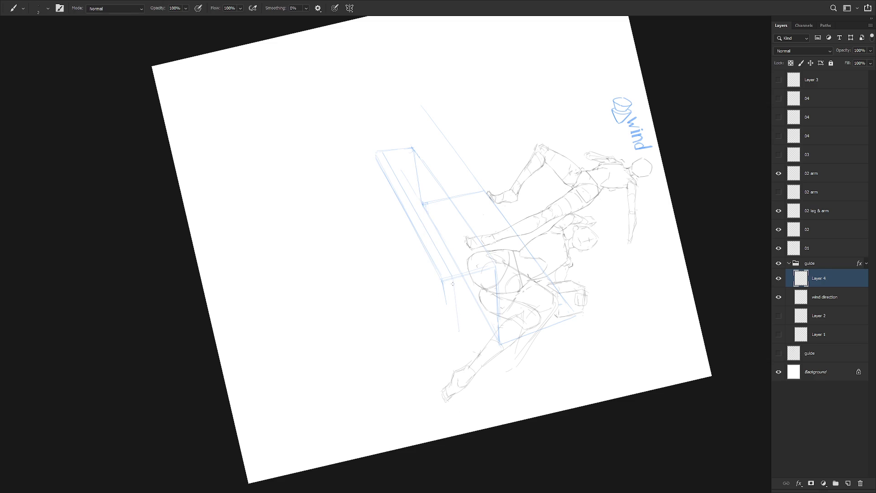
Step: Erase the guide box's doubled lower edge and return the view upright
{"action": "key", "text": "r"}
{"action": "mouse_move", "coordinate": [464, 344]}
{"action": "left_mouse_down"}
{"action": "mouse_move", "coordinate": [469, 352]}
{"action": "mouse_move", "coordinate": [528, 294]}
{"action": "left_mouse_up"}
{"action": "key", "text": "e"}
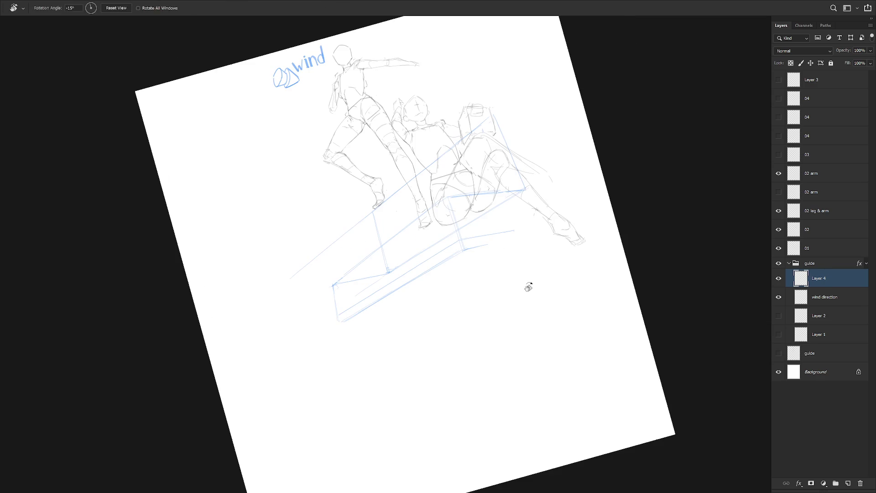
{"action": "left_click_drag", "start_coordinate": [484, 244], "coordinate": [339, 318]}
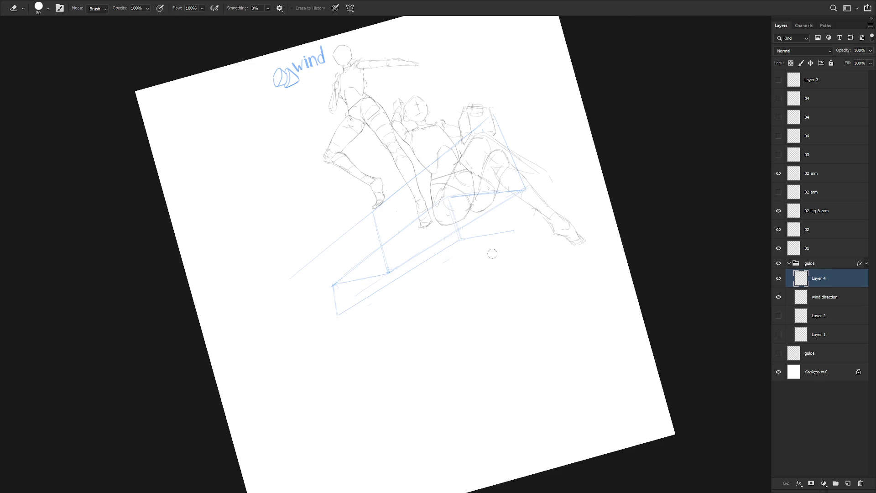
{"action": "key", "text": "r"}
{"action": "key", "text": "Escape"}
{"action": "key", "text": "e"}
{"action": "key", "text": "b"}
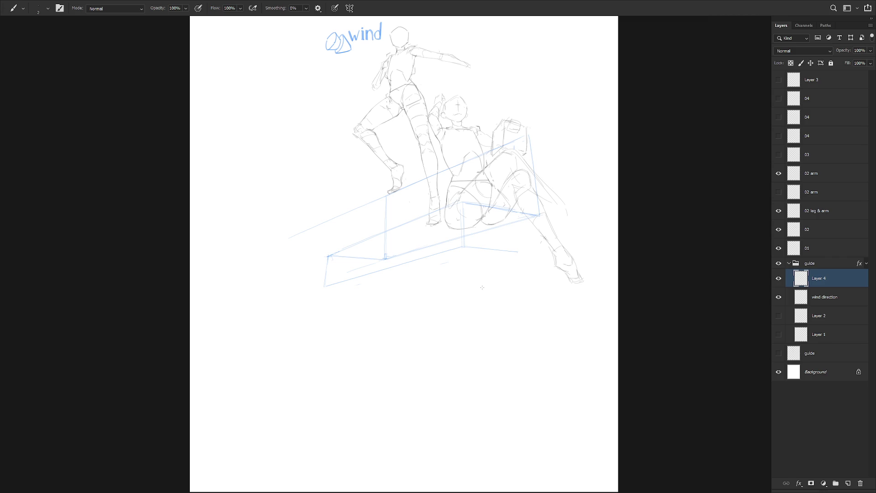
{"action": "scroll", "coordinate": [439, 305], "scroll_direction": "up", "scroll_amount": 2}
{"action": "left_click", "coordinate": [525, 251], "text": "ctrl"}
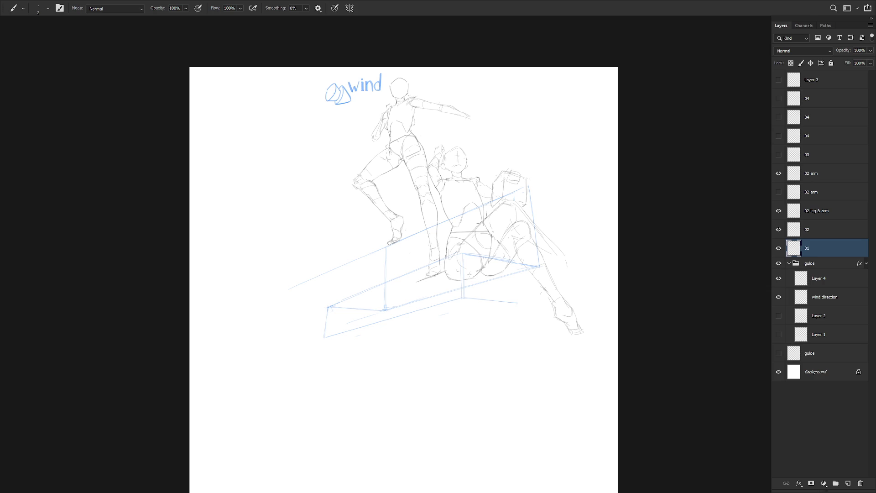
{"action": "left_click_drag", "start_coordinate": [502, 257], "coordinate": [471, 361]}
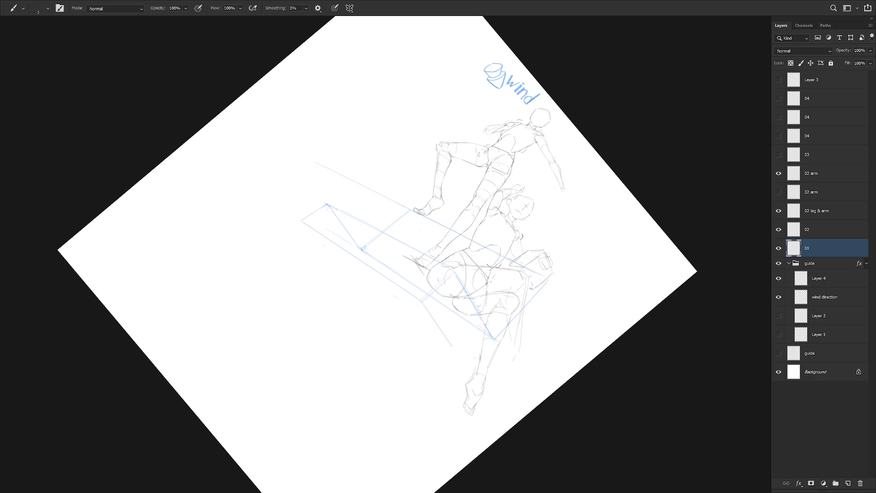
{"action": "left_click_drag", "start_coordinate": [413, 258], "coordinate": [459, 305]}
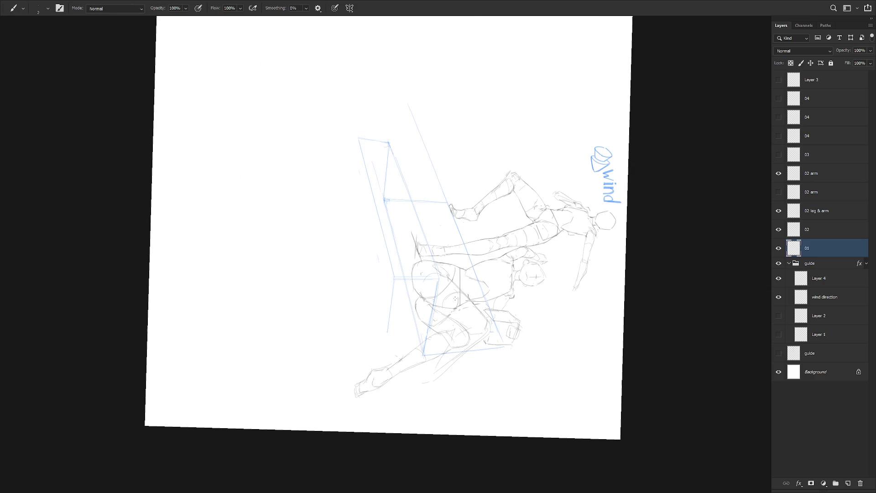
{"action": "key", "text": "Escape"}
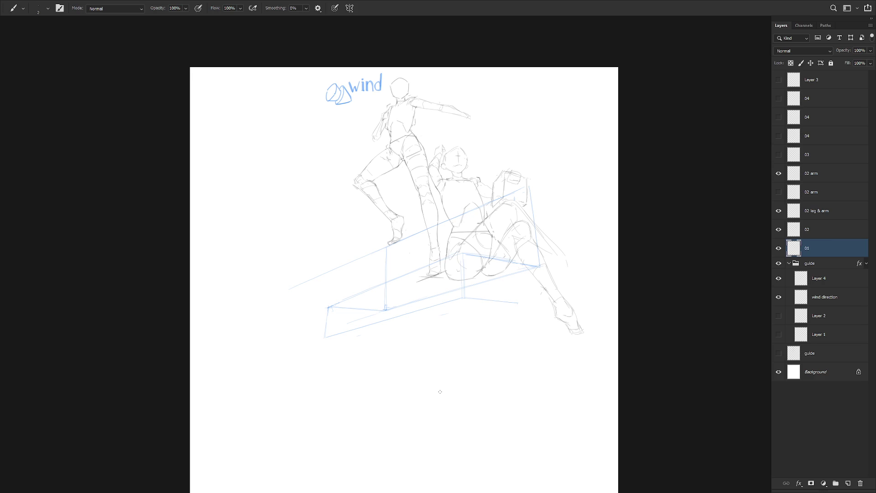
{"action": "scroll", "coordinate": [505, 328], "scroll_direction": "up", "scroll_amount": 1}
{"action": "scroll", "coordinate": [505, 335], "scroll_direction": "down", "scroll_amount": 1}
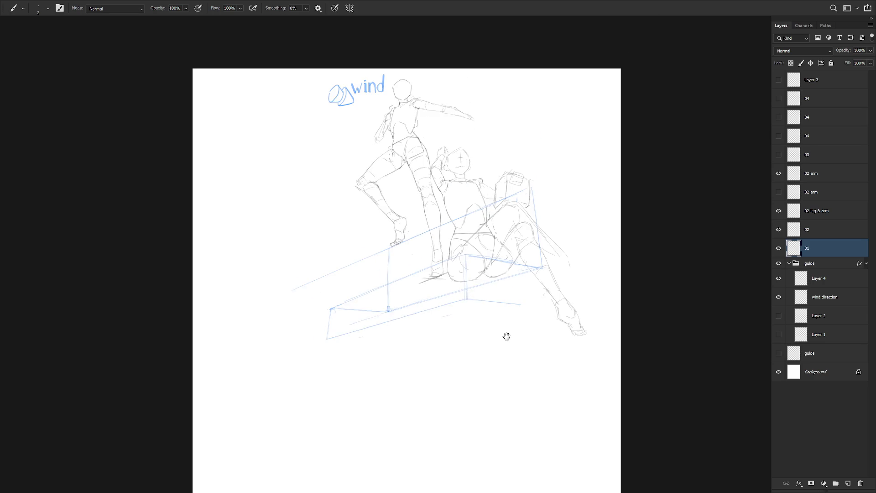
{"action": "left_click_drag", "start_coordinate": [505, 334], "coordinate": [505, 349]}
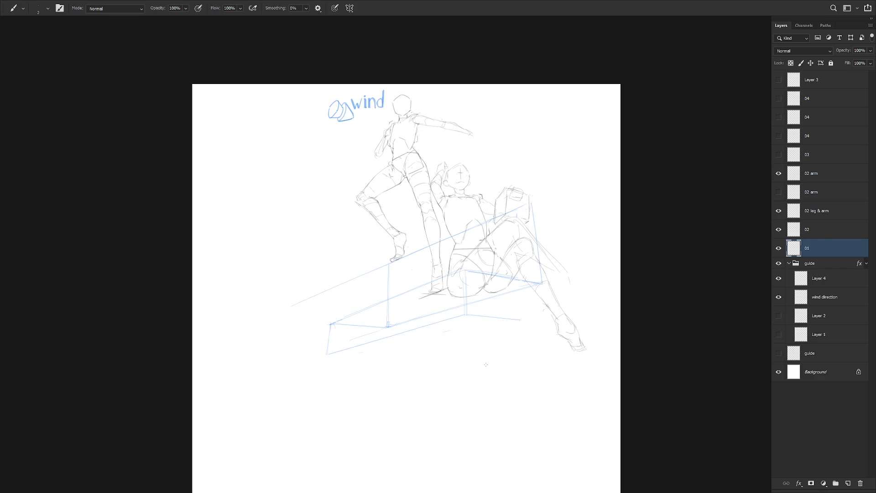
Step: Show the 02 leg & arm and second 02 arm layers, selecting all 02 sketch layers
{"action": "left_click", "coordinate": [822, 233]}
{"action": "left_click", "coordinate": [778, 229]}
{"action": "left_click", "coordinate": [779, 229]}
{"action": "left_click", "coordinate": [779, 211]}
{"action": "left_click", "coordinate": [779, 192]}
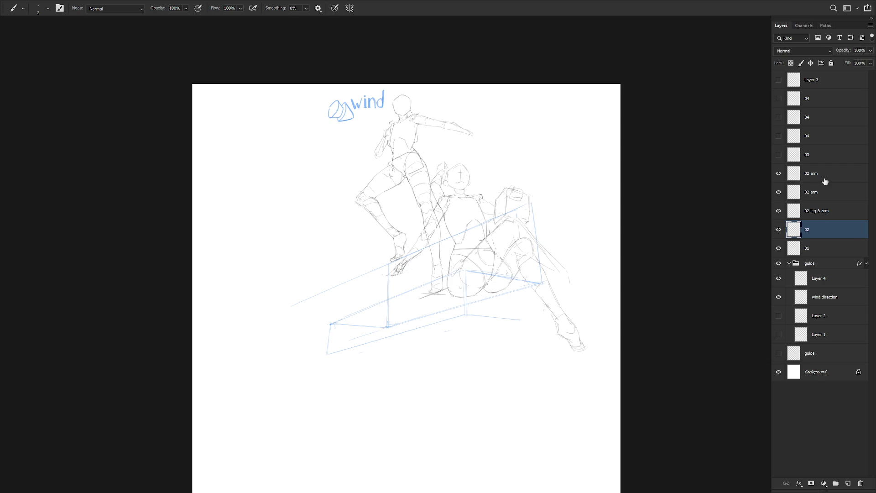
{"action": "left_click", "coordinate": [824, 183], "text": "shift"}
Step: Scale the 02 sketch layers to about 107% from the right, then hide the lower 02 arm layer
{"action": "key", "text": "ctrl+t"}
{"action": "left_click_drag", "start_coordinate": [494, 290], "coordinate": [505, 288]}
{"action": "left_click_drag", "start_coordinate": [586, 160], "coordinate": [589, 152]}
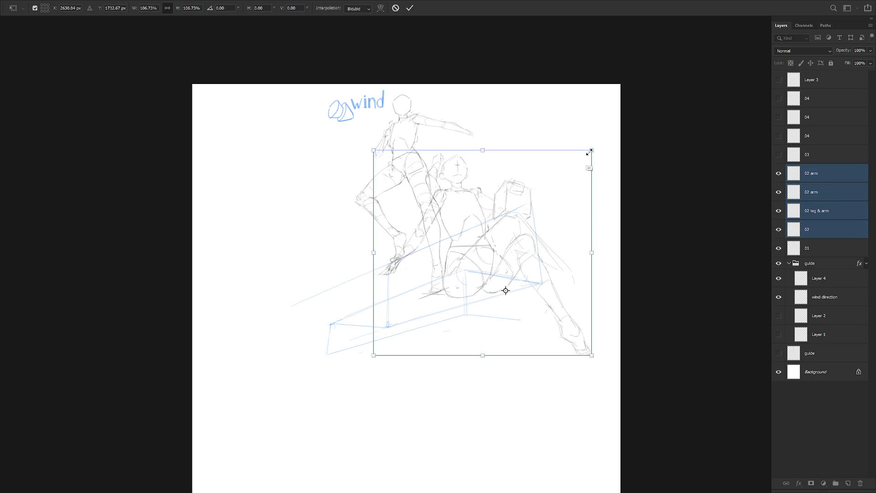
{"action": "key", "text": "Return"}
{"action": "key", "text": "b"}
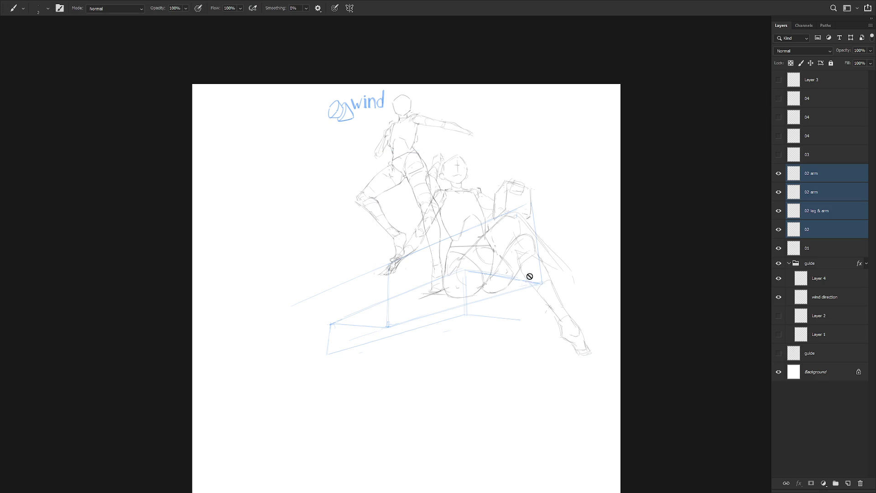
{"action": "left_click", "coordinate": [808, 228]}
{"action": "left_click", "coordinate": [779, 193]}
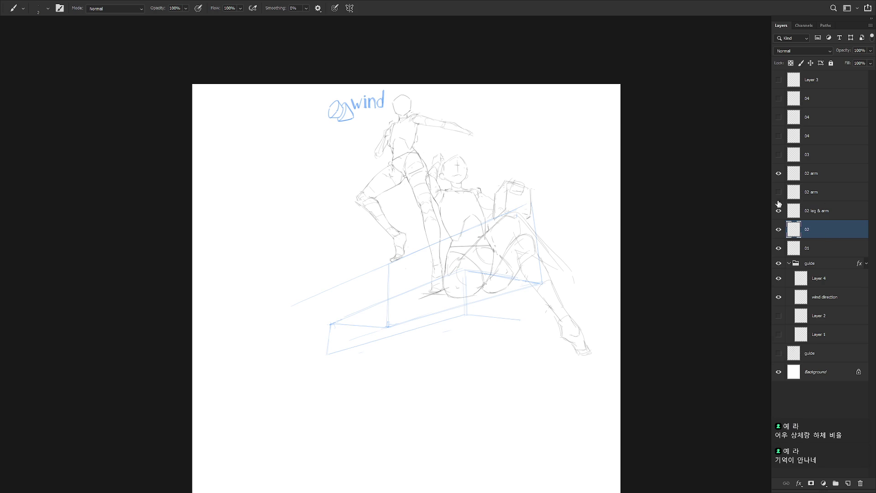
Step: Show all three 04 sketch layers and move them together down and to the right
{"action": "scroll", "coordinate": [539, 342], "scroll_direction": "down", "scroll_amount": 1}
{"action": "scroll", "coordinate": [540, 342], "scroll_direction": "down", "scroll_amount": 1}
{"action": "left_click", "coordinate": [778, 99]}
{"action": "left_click", "coordinate": [779, 98]}
{"action": "left_click_drag", "start_coordinate": [778, 99], "coordinate": [778, 117]}
{"action": "left_click", "coordinate": [779, 136]}
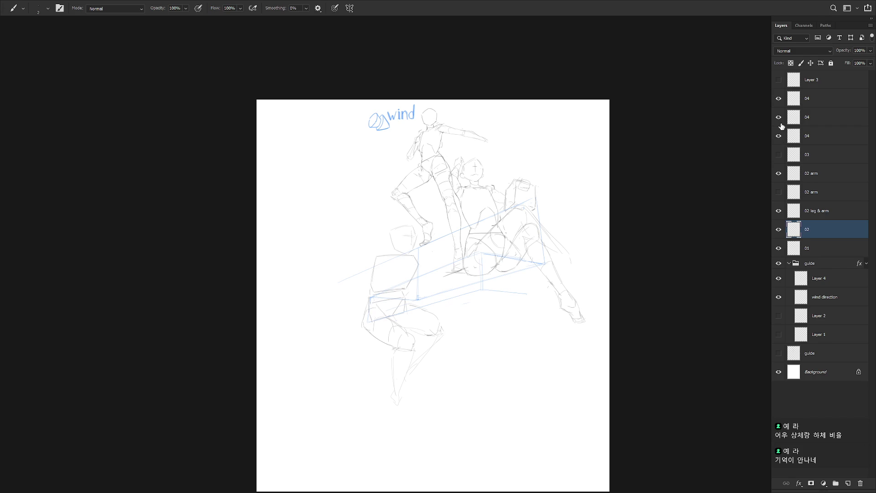
{"action": "left_click", "coordinate": [812, 98]}
{"action": "left_click", "coordinate": [806, 136], "text": "shift"}
{"action": "key", "text": "v"}
{"action": "mouse_move", "coordinate": [443, 349]}
{"action": "left_mouse_down"}
{"action": "mouse_move", "coordinate": [459, 395]}
{"action": "mouse_move", "coordinate": [471, 335]}
{"action": "left_mouse_up"}
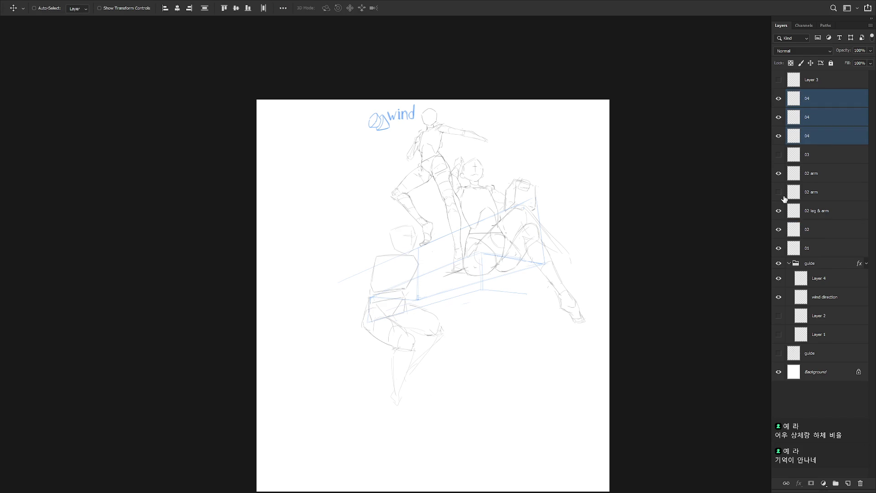
Step: Hide the three 04 sketch layers
{"action": "left_click", "coordinate": [778, 98]}
{"action": "left_click", "coordinate": [780, 118]}
{"action": "left_click", "coordinate": [779, 136]}
Step: Make Layer 4 the active guide layer with the pencil brush, and hide layer 01's standing figure
{"action": "left_click", "coordinate": [823, 297]}
{"action": "left_click", "coordinate": [779, 278]}
{"action": "left_click", "coordinate": [779, 278]}
{"action": "left_click", "coordinate": [820, 280]}
{"action": "key", "text": "b"}
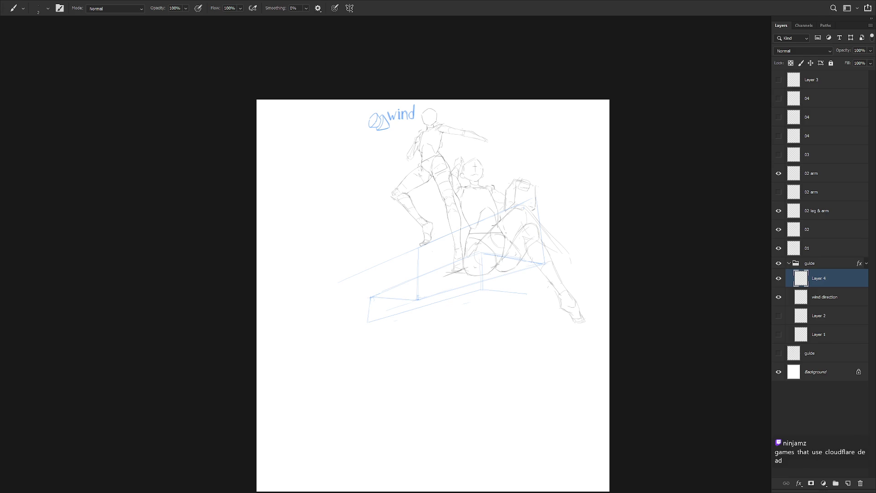
{"action": "left_click", "coordinate": [778, 248]}
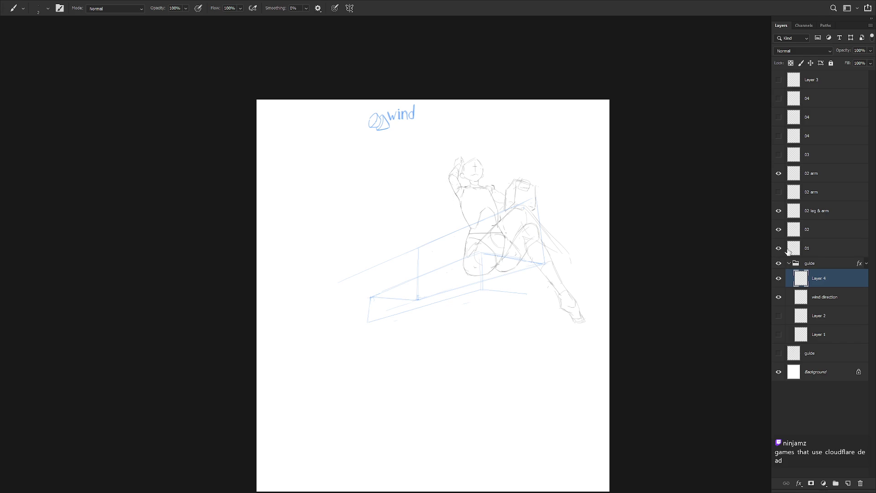
{"action": "left_click", "coordinate": [779, 248]}
{"action": "left_click", "coordinate": [791, 248]}
{"action": "left_click_drag", "start_coordinate": [462, 215], "coordinate": [485, 257]}
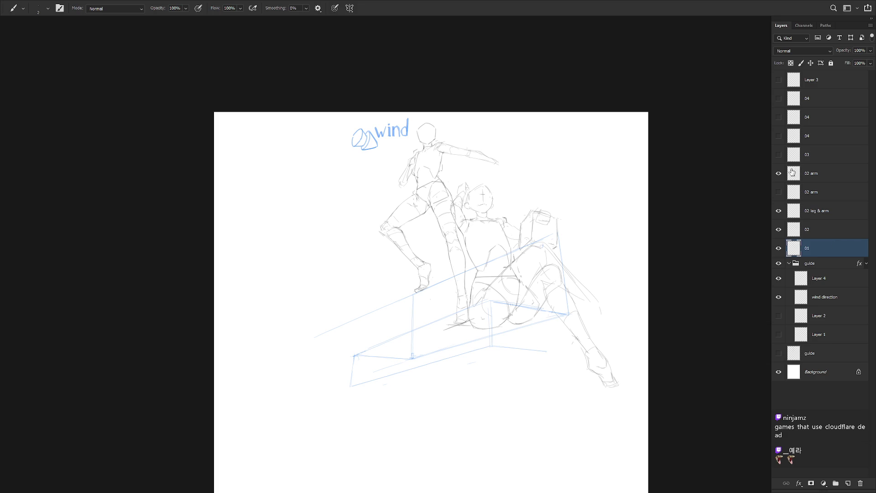
{"action": "left_click", "coordinate": [834, 286]}
{"action": "scroll", "coordinate": [559, 381], "scroll_direction": "down", "scroll_amount": 2}
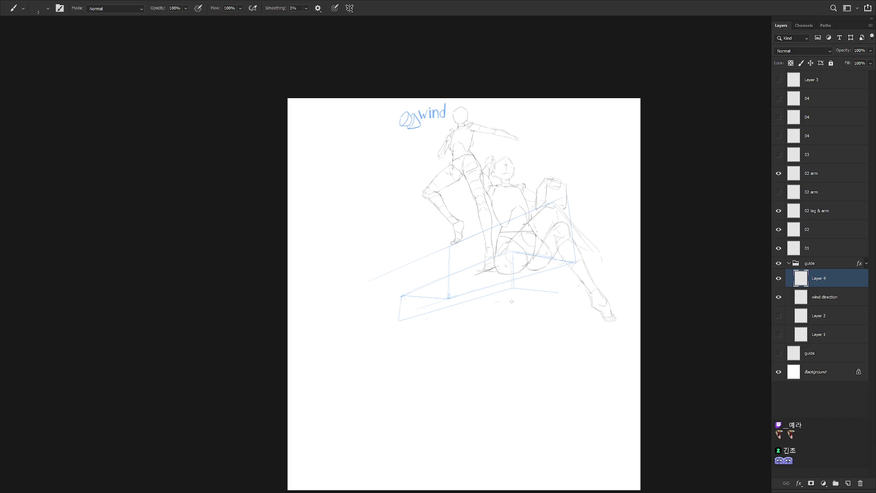
Step: Retry the vertical guide line below the blue box corner, undoing unsatisfactory strokes
{"action": "key", "text": "ctrl+z"}
{"action": "left_click_drag", "start_coordinate": [511, 275], "coordinate": [514, 336]}
{"action": "scroll", "coordinate": [515, 312], "scroll_direction": "up", "scroll_amount": 2}
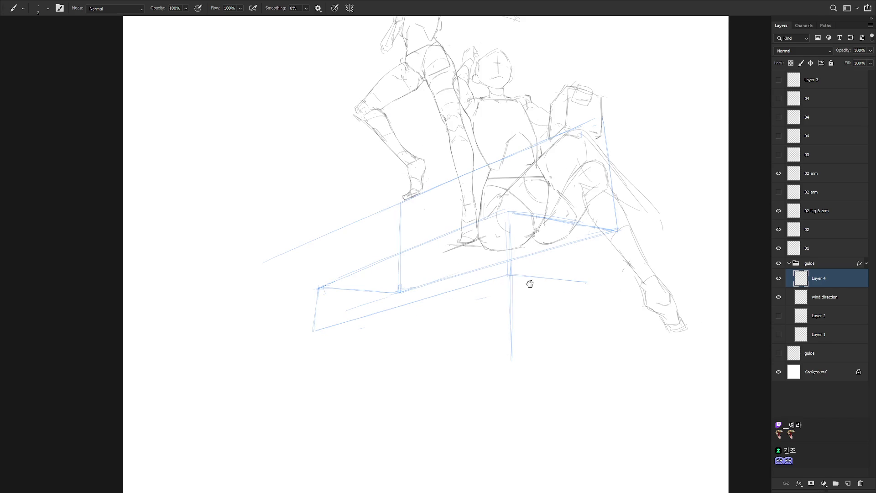
{"action": "left_click_drag", "start_coordinate": [511, 275], "coordinate": [513, 356]}
{"action": "key", "text": "ctrl+z"}
{"action": "key", "text": "ctrl+z"}
{"action": "key", "text": "ctrl+z"}
{"action": "scroll", "coordinate": [497, 410], "scroll_direction": "down", "scroll_amount": 1}
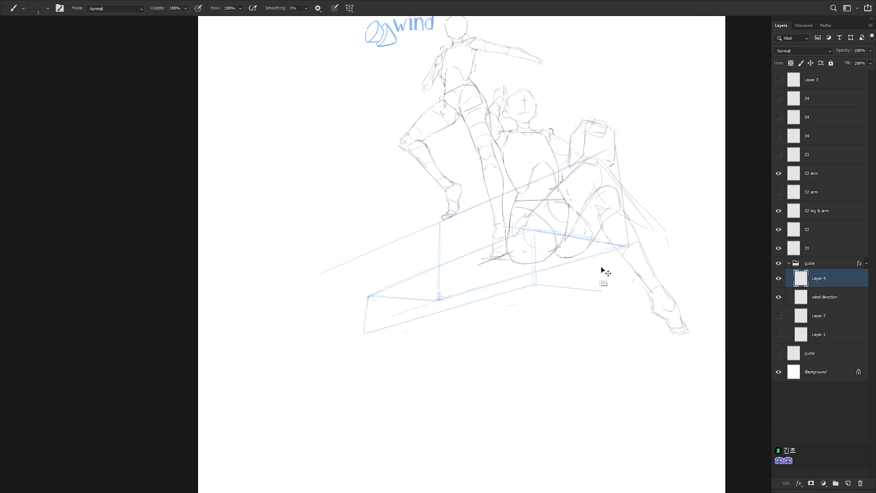
{"action": "mouse_move", "coordinate": [540, 231]}
{"action": "left_mouse_down"}
{"action": "mouse_move", "coordinate": [550, 233]}
{"action": "mouse_move", "coordinate": [518, 266]}
{"action": "left_mouse_up"}
{"action": "key", "text": "ctrl+z"}
Step: On a rotated view, draw a vertical line down the box edge, then erase its excess and the left blue edge
{"action": "key", "text": "r"}
{"action": "mouse_move", "coordinate": [417, 310]}
{"action": "left_mouse_down"}
{"action": "mouse_move", "coordinate": [561, 280]}
{"action": "mouse_move", "coordinate": [531, 232]}
{"action": "left_mouse_up"}
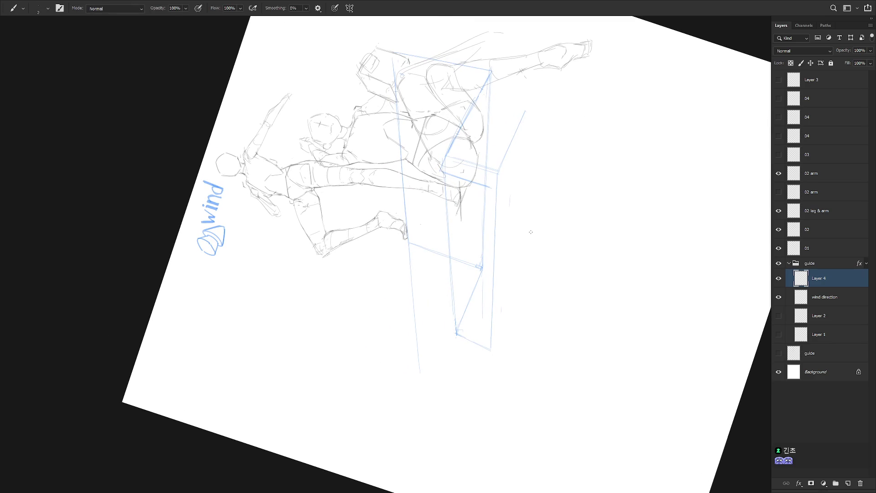
{"action": "left_click_drag", "start_coordinate": [439, 170], "coordinate": [445, 249]}
{"action": "key", "text": "e"}
{"action": "left_click_drag", "start_coordinate": [441, 162], "coordinate": [456, 324]}
{"action": "key", "text": "Escape"}
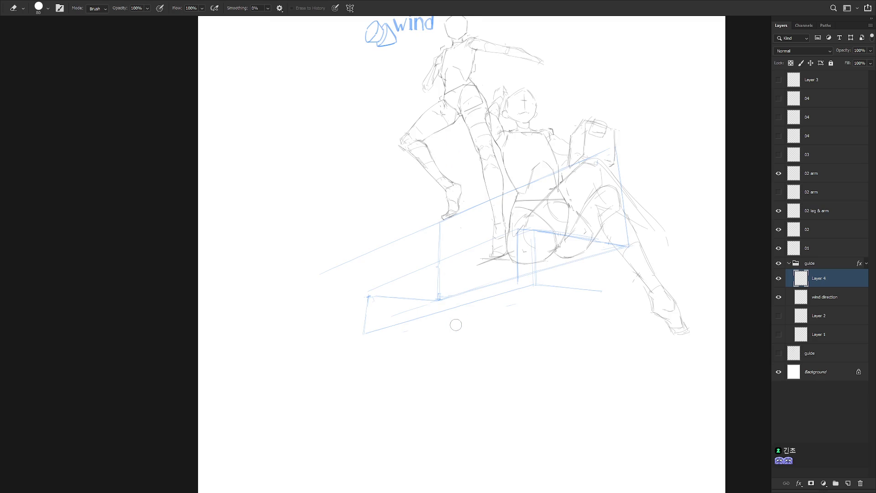
{"action": "mouse_move", "coordinate": [365, 301]}
{"action": "left_mouse_down"}
{"action": "mouse_move", "coordinate": [367, 313]}
{"action": "mouse_move", "coordinate": [453, 385]}
{"action": "mouse_move", "coordinate": [475, 307]}
{"action": "left_mouse_up"}
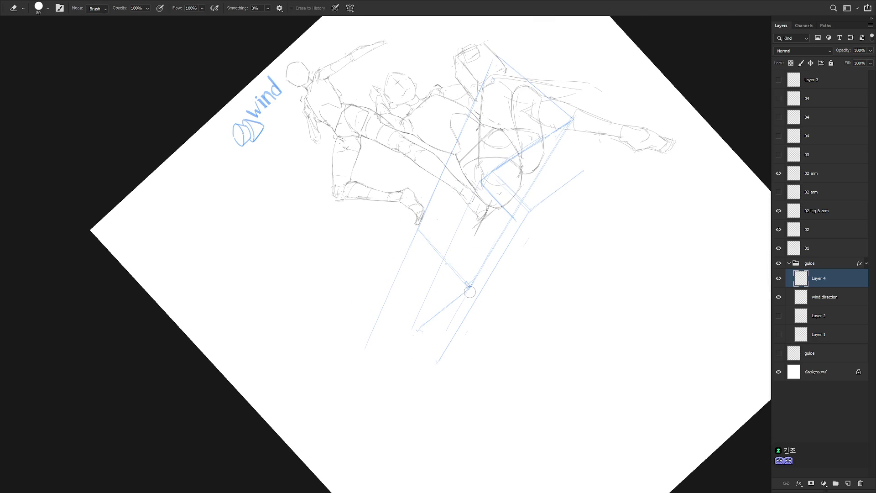
{"action": "key", "text": "b"}
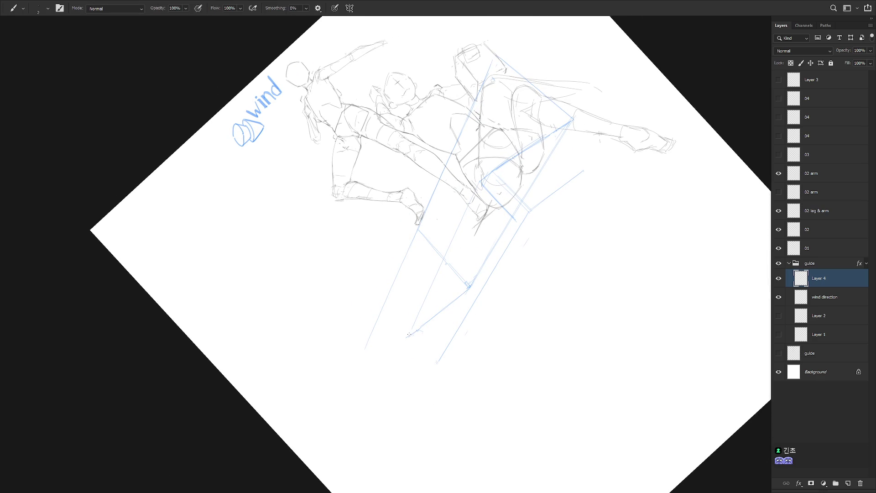
Step: Extend the lower corner guide line further down, then fit the whole canvas upright in view
{"action": "key", "text": "Escape"}
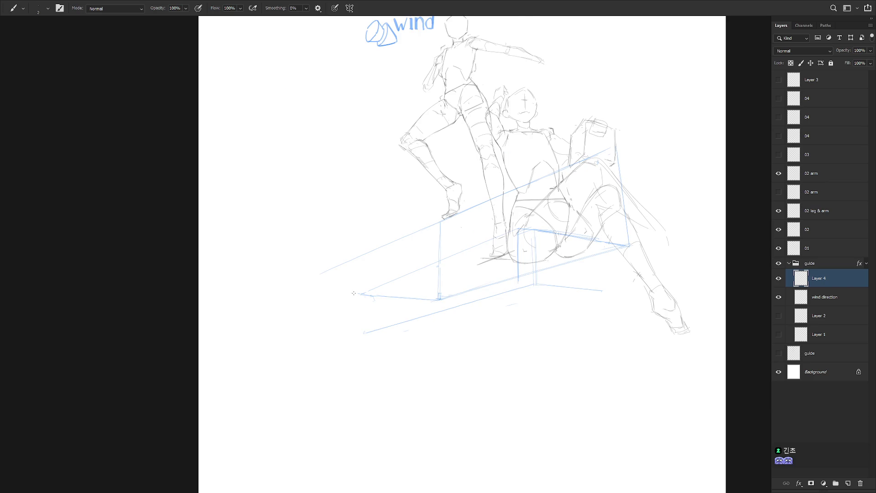
{"action": "mouse_move", "coordinate": [354, 333]}
{"action": "left_mouse_down"}
{"action": "mouse_move", "coordinate": [550, 294]}
{"action": "mouse_move", "coordinate": [569, 317]}
{"action": "mouse_move", "coordinate": [509, 307]}
{"action": "left_mouse_up"}
{"action": "key", "text": "e"}
{"action": "key", "text": "b"}
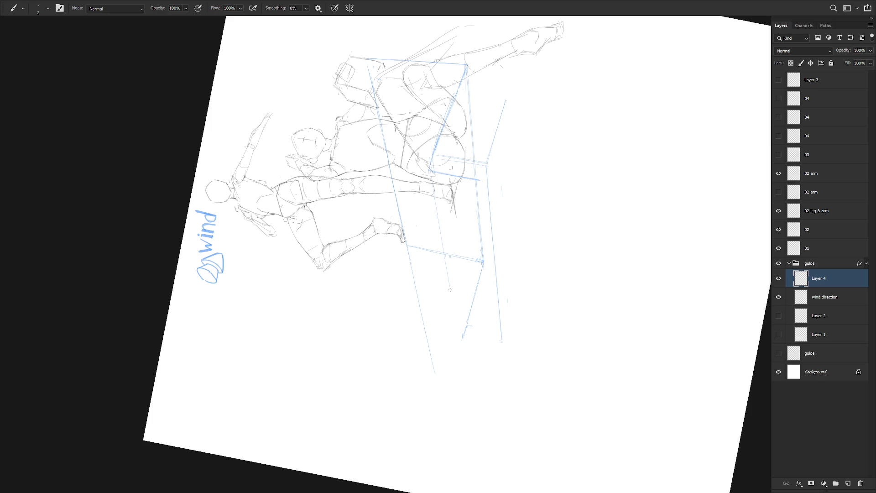
{"action": "left_click_drag", "start_coordinate": [448, 276], "coordinate": [456, 317]}
{"action": "key", "text": "ctrl+0"}
{"action": "scroll", "coordinate": [404, 295], "scroll_direction": "up", "scroll_amount": 2}
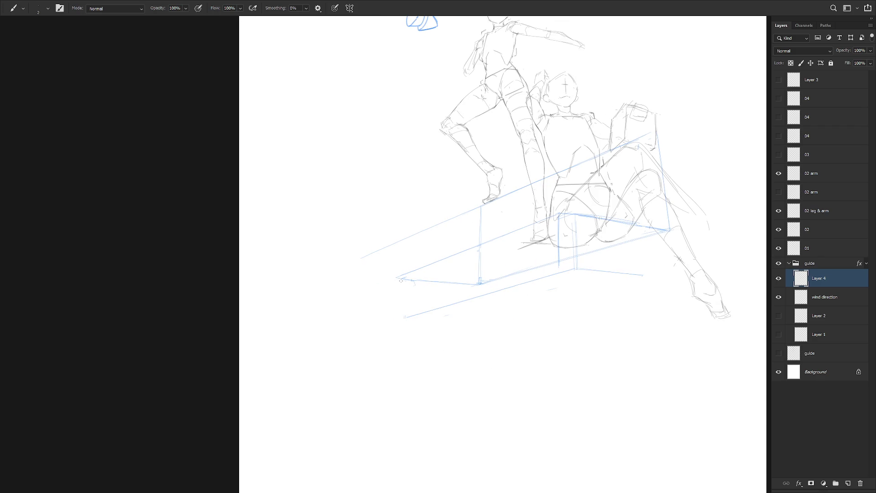
{"action": "left_click", "coordinate": [778, 315]}
{"action": "left_click", "coordinate": [779, 280]}
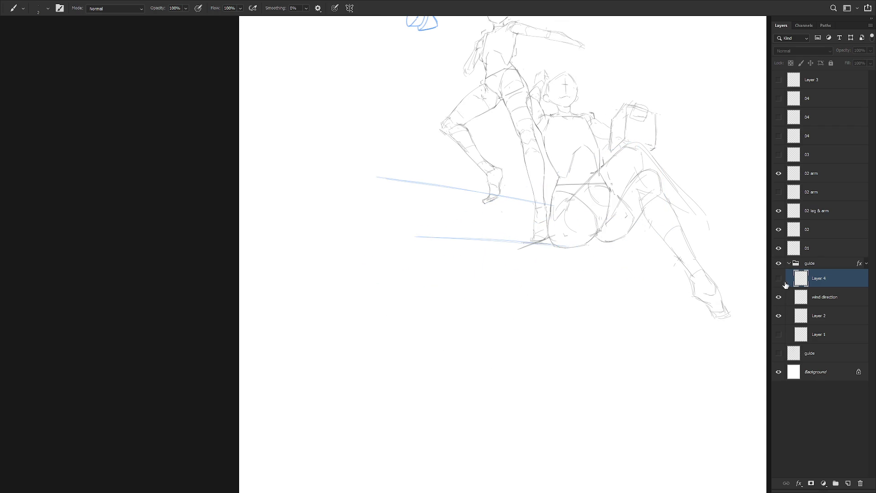
{"action": "left_click", "coordinate": [779, 280]}
{"action": "left_click", "coordinate": [779, 316]}
{"action": "left_click", "coordinate": [778, 334]}
{"action": "left_click", "coordinate": [778, 279]}
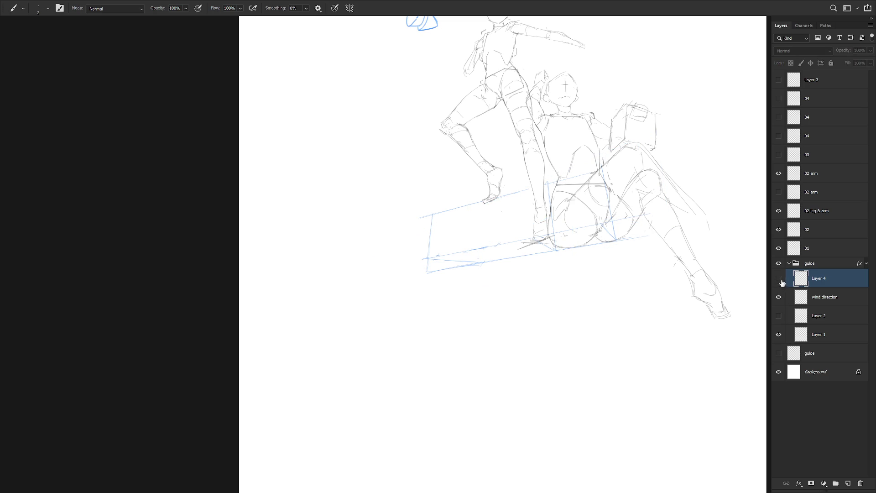
{"action": "scroll", "coordinate": [622, 344], "scroll_direction": "down", "scroll_amount": 3}
{"action": "scroll", "coordinate": [601, 350], "scroll_direction": "up", "scroll_amount": 1}
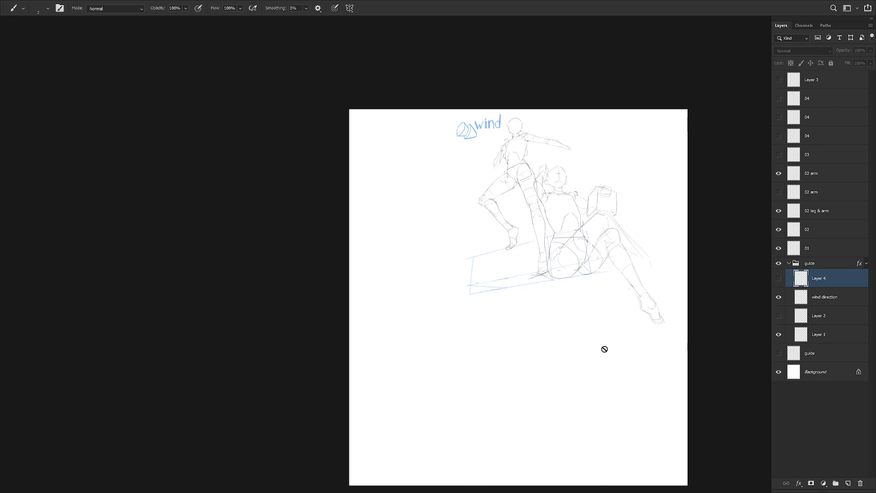
{"action": "left_click", "coordinate": [779, 334]}
{"action": "left_click", "coordinate": [778, 278]}
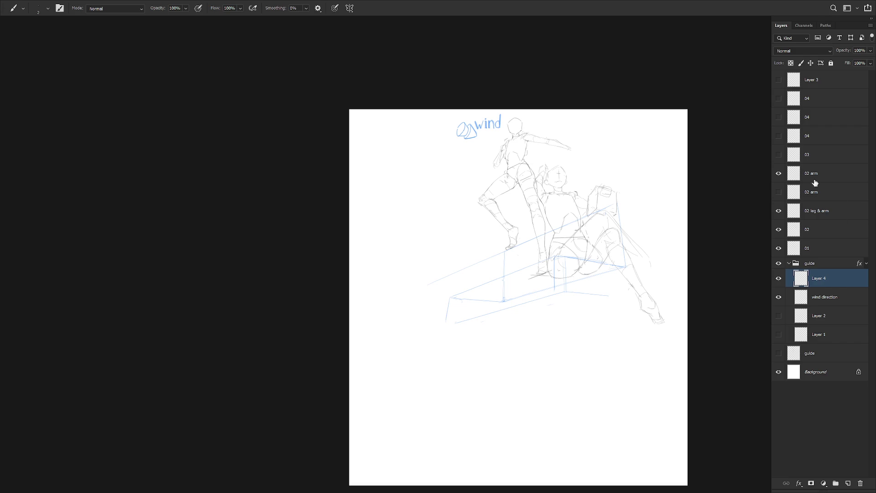
Step: Erase the vertical guide under the seated figure and draw a new, longer vertical box edge
{"action": "left_click", "coordinate": [568, 276]}
{"action": "key", "text": "e"}
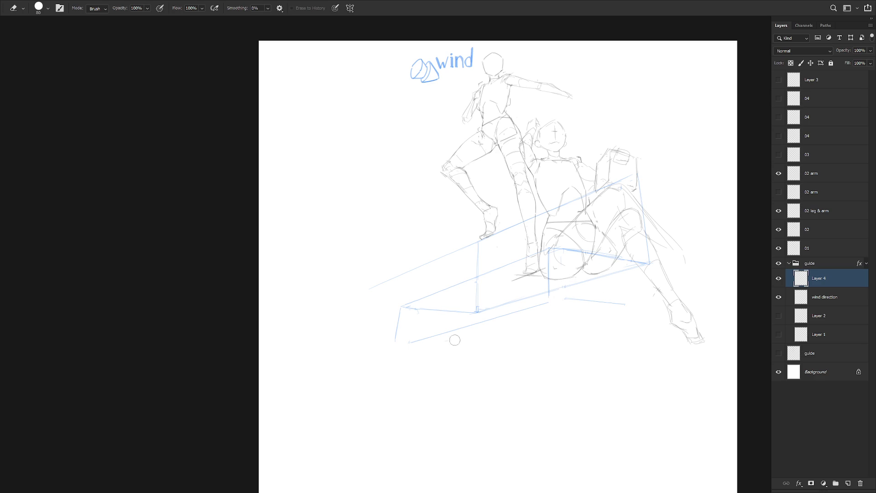
{"action": "key", "text": "b"}
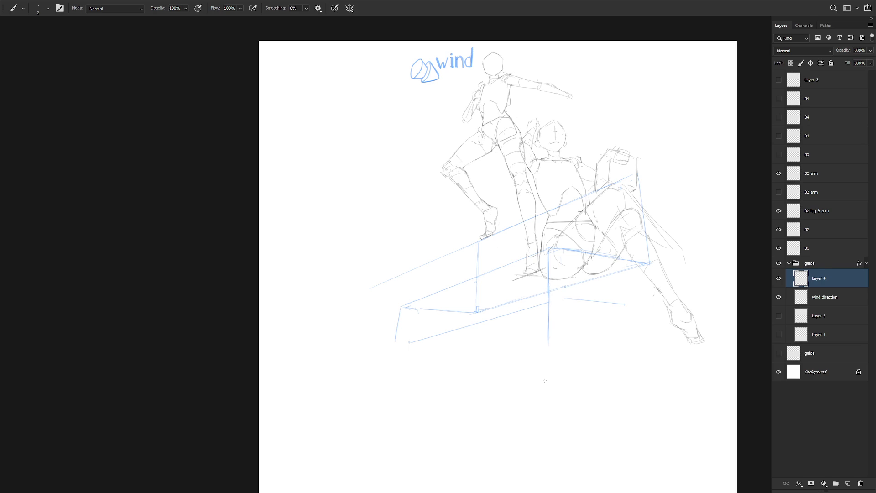
{"action": "key", "text": "e"}
{"action": "left_click_drag", "start_coordinate": [549, 247], "coordinate": [548, 347]}
{"action": "key", "text": "b"}
{"action": "left_click_drag", "start_coordinate": [550, 354], "coordinate": [549, 249]}
{"action": "left_click_drag", "start_coordinate": [549, 326], "coordinate": [550, 360]}
Step: On a rotated view, redraw the front vertical edge line at the right length and reinforce it
{"action": "key", "text": "r"}
{"action": "mouse_move", "coordinate": [499, 393]}
{"action": "left_mouse_down"}
{"action": "mouse_move", "coordinate": [612, 328]}
{"action": "mouse_move", "coordinate": [579, 224]}
{"action": "left_mouse_up"}
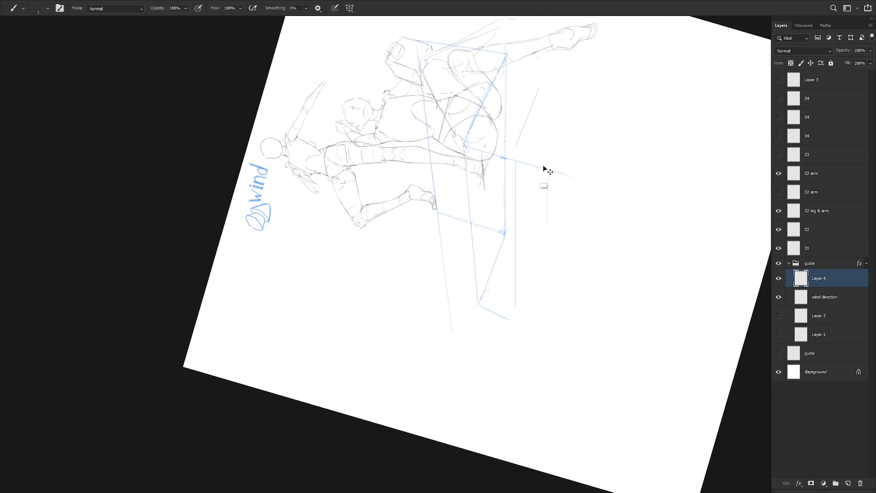
{"action": "left_click_drag", "start_coordinate": [544, 169], "coordinate": [544, 241]}
{"action": "key", "text": "ctrl+z"}
{"action": "left_click_drag", "start_coordinate": [544, 170], "coordinate": [542, 211]}
{"action": "key", "text": "ctrl+z"}
{"action": "left_click_drag", "start_coordinate": [545, 171], "coordinate": [539, 325]}
{"action": "left_click_drag", "start_coordinate": [543, 210], "coordinate": [541, 276]}
Step: Erase a stray vertical guide and the line below the box corner, so the edge stops at the bottom
{"action": "key", "text": "e"}
{"action": "left_click_drag", "start_coordinate": [514, 166], "coordinate": [515, 303]}
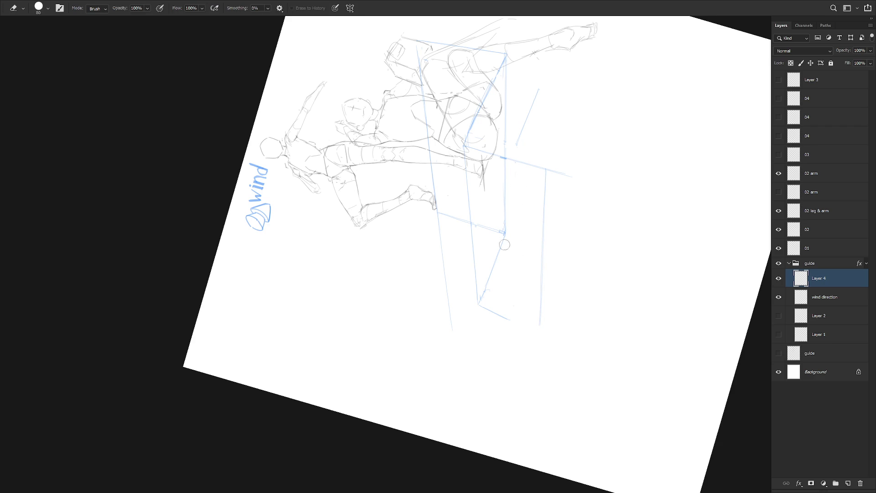
{"action": "key", "text": "Escape"}
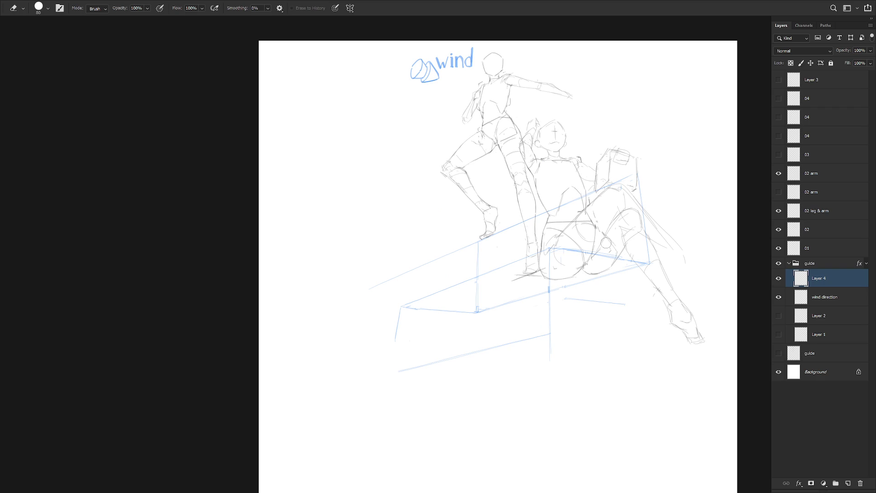
{"action": "key", "text": "b"}
{"action": "scroll", "coordinate": [593, 310], "scroll_direction": "right", "scroll_amount": 2}
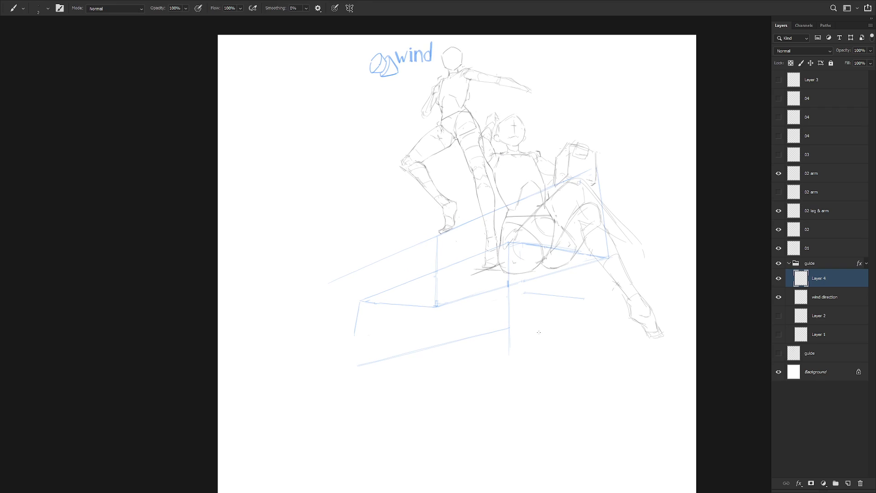
{"action": "key", "text": "e"}
{"action": "left_click_drag", "start_coordinate": [510, 333], "coordinate": [512, 368]}
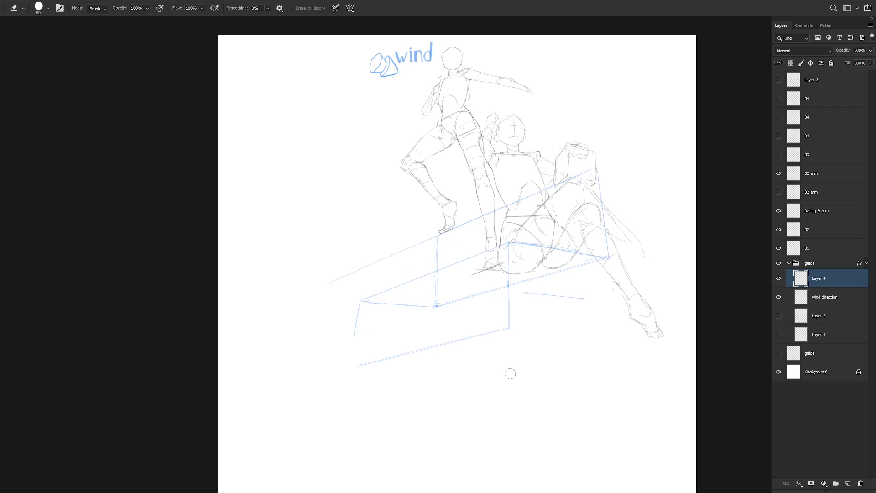
{"action": "left_click", "coordinate": [522, 372], "text": "ctrl+alt"}
Step: Make the three 04 figure layers visible again, leaving Layer 3 hidden
{"action": "key", "text": "b"}
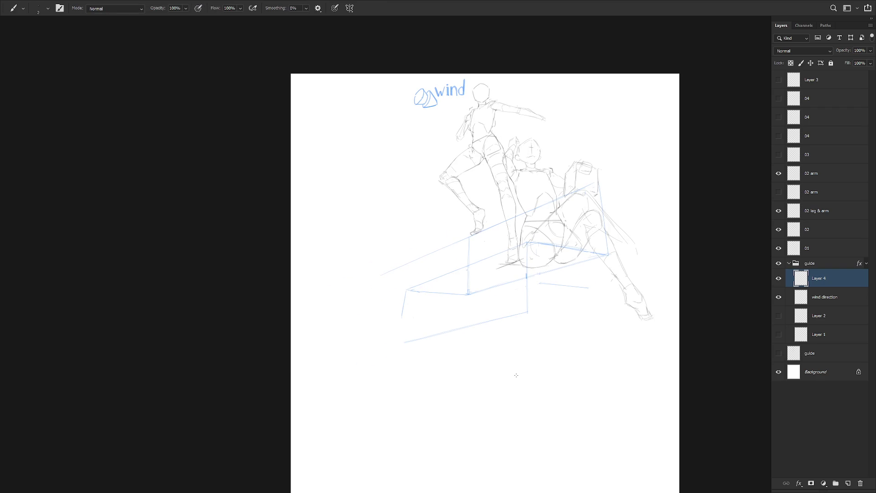
{"action": "left_click", "coordinate": [778, 80]}
{"action": "left_click", "coordinate": [778, 80]}
{"action": "left_click", "coordinate": [780, 99]}
{"action": "left_click", "coordinate": [779, 117]}
{"action": "left_click", "coordinate": [778, 136]}
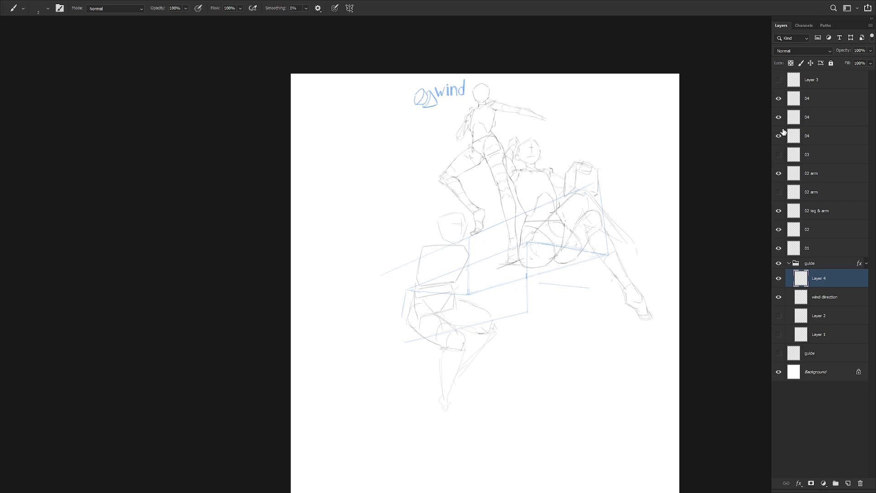
Step: Move the three 04 layers' sketch down-right so the third figure crouches beneath the blue ledge
{"action": "left_click", "coordinate": [821, 101]}
{"action": "left_click", "coordinate": [820, 137], "text": "shift"}
{"action": "key", "text": "v"}
{"action": "mouse_move", "coordinate": [466, 363]}
{"action": "left_mouse_down"}
{"action": "mouse_move", "coordinate": [513, 351]}
{"action": "mouse_move", "coordinate": [495, 366]}
{"action": "mouse_move", "coordinate": [442, 371]}
{"action": "mouse_move", "coordinate": [519, 345]}
{"action": "left_mouse_up"}
{"action": "left_click_drag", "start_coordinate": [778, 98], "coordinate": [778, 136]}
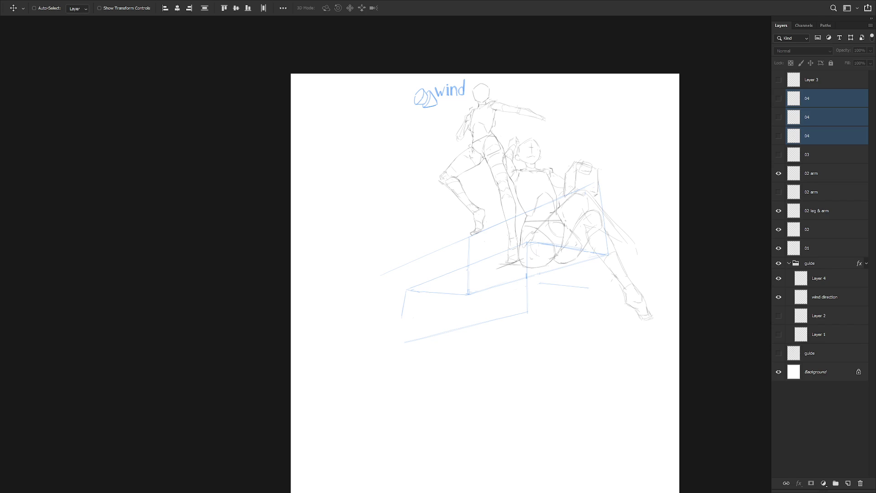
{"action": "left_click_drag", "start_coordinate": [779, 99], "coordinate": [778, 136]}
{"action": "mouse_move", "coordinate": [528, 335]}
{"action": "left_mouse_down"}
{"action": "mouse_move", "coordinate": [539, 371]}
{"action": "mouse_move", "coordinate": [538, 362]}
{"action": "left_mouse_up"}
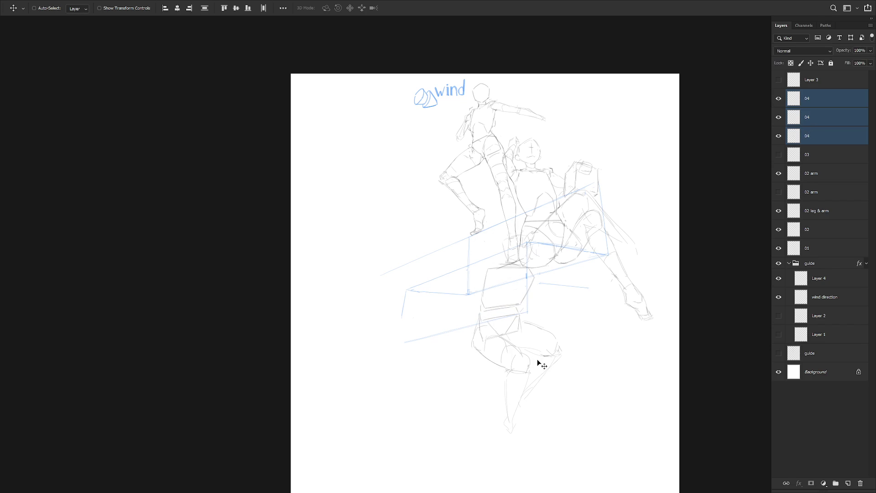
{"action": "left_click", "coordinate": [823, 283]}
{"action": "key", "text": "b"}
{"action": "scroll", "coordinate": [539, 355], "scroll_direction": "down", "scroll_amount": 2}
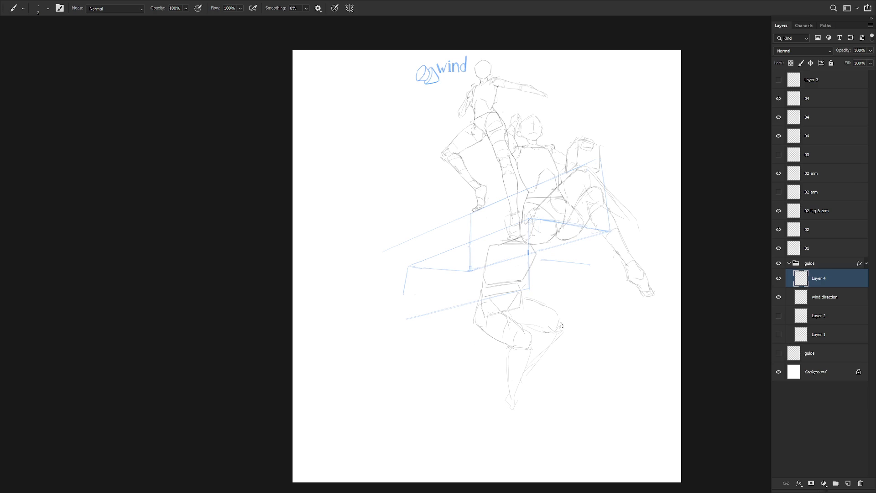
Step: Draw the lower ledge's top edge and its right edge slanting down-left, discarding earlier horizontal attempts
{"action": "left_click_drag", "start_coordinate": [565, 378], "coordinate": [611, 380]}
{"action": "key", "text": "ctrl+z"}
{"action": "left_click_drag", "start_coordinate": [410, 400], "coordinate": [624, 388]}
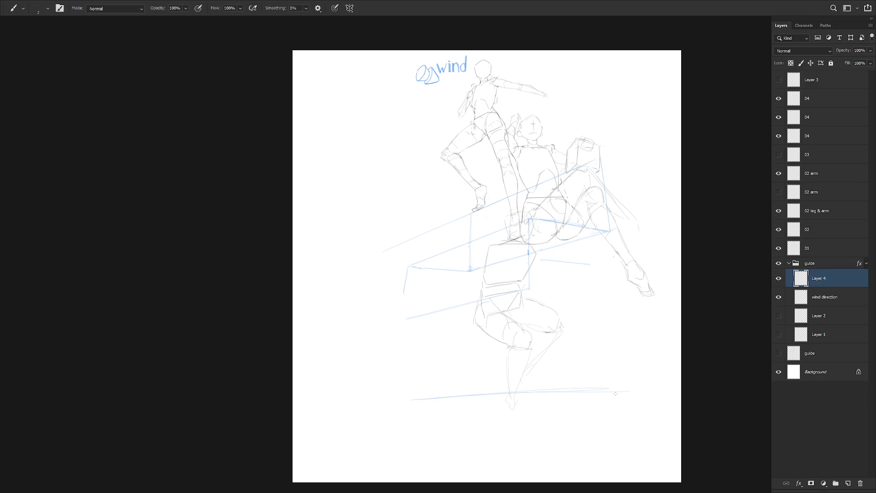
{"action": "key", "text": "ctrl+z"}
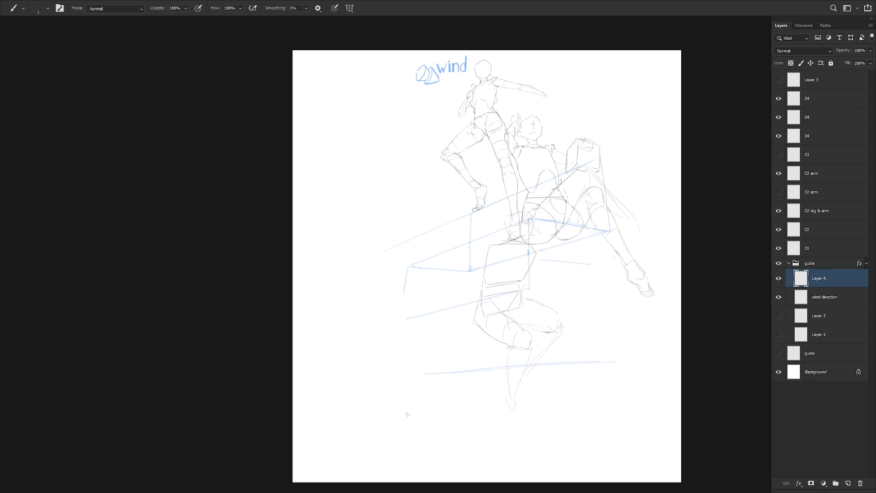
{"action": "key", "text": "ctrl+z"}
{"action": "left_click_drag", "start_coordinate": [385, 426], "coordinate": [516, 432]}
{"action": "left_click_drag", "start_coordinate": [631, 418], "coordinate": [547, 433]}
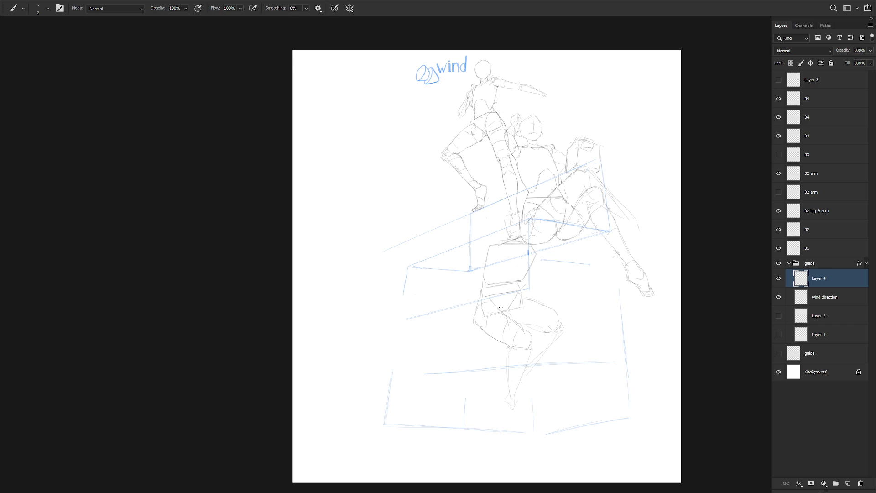
Step: With the view rotated, add a vertical guide dropping below the ledge box with a short bottom edge
{"action": "key", "text": "r"}
{"action": "left_click_drag", "start_coordinate": [514, 391], "coordinate": [552, 261]}
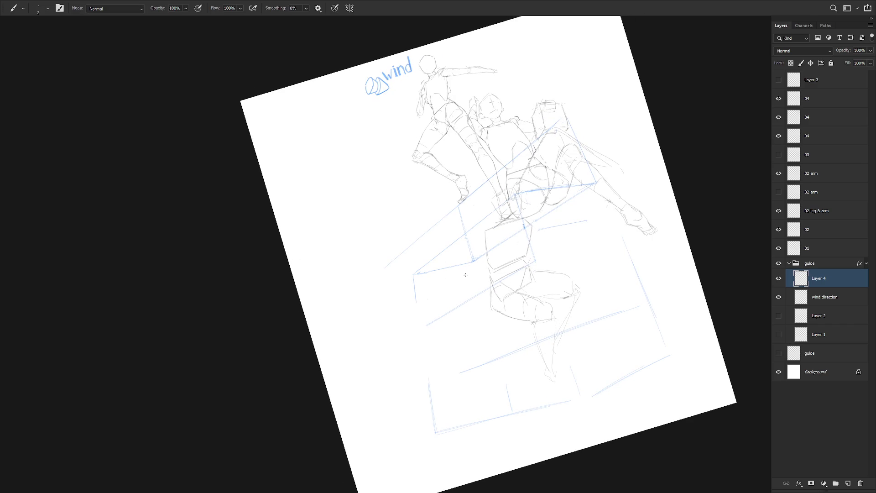
{"action": "left_click_drag", "start_coordinate": [438, 290], "coordinate": [536, 260]}
{"action": "key", "text": "ctrl+z"}
{"action": "left_click_drag", "start_coordinate": [630, 257], "coordinate": [619, 298]}
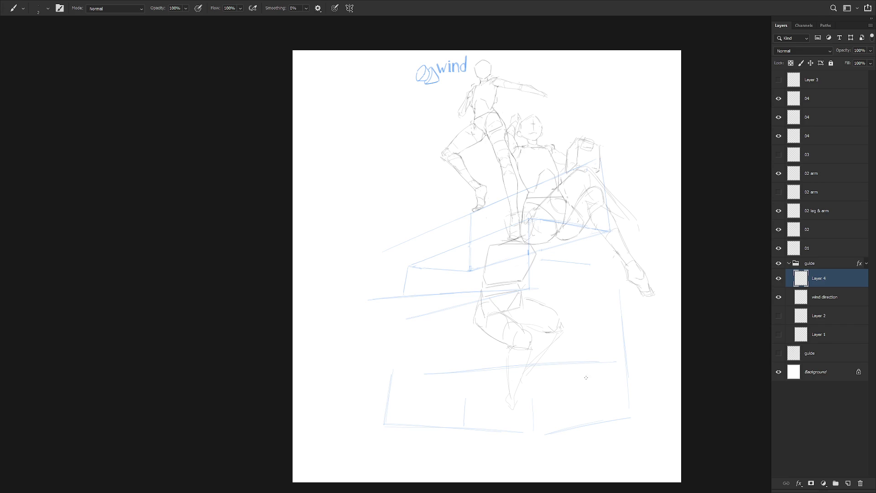
{"action": "mouse_move", "coordinate": [586, 378]}
{"action": "left_mouse_down"}
{"action": "mouse_move", "coordinate": [567, 364]}
{"action": "mouse_move", "coordinate": [563, 388]}
{"action": "mouse_move", "coordinate": [511, 442]}
{"action": "mouse_move", "coordinate": [511, 391]}
{"action": "left_mouse_up"}
{"action": "key", "text": "ctrl+z"}
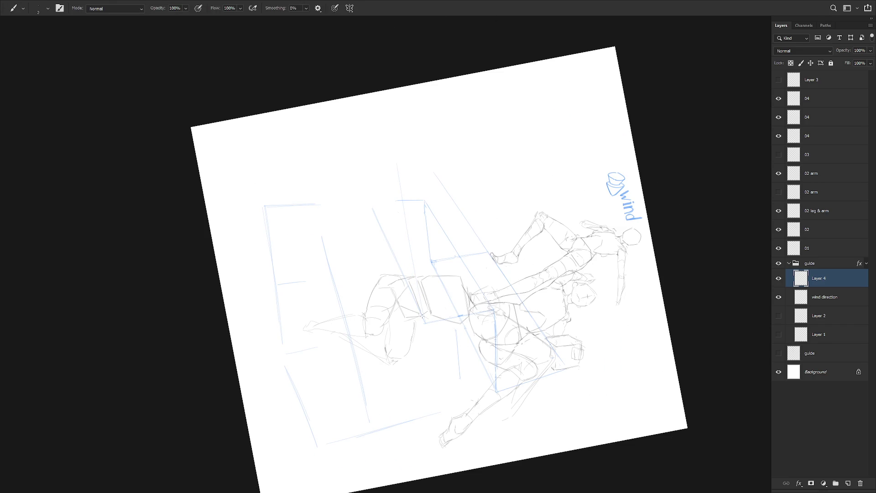
{"action": "key", "text": "ctrl+z"}
{"action": "key", "text": "ctrl+z"}
{"action": "left_click_drag", "start_coordinate": [398, 159], "coordinate": [399, 171]}
{"action": "key", "text": "Escape"}
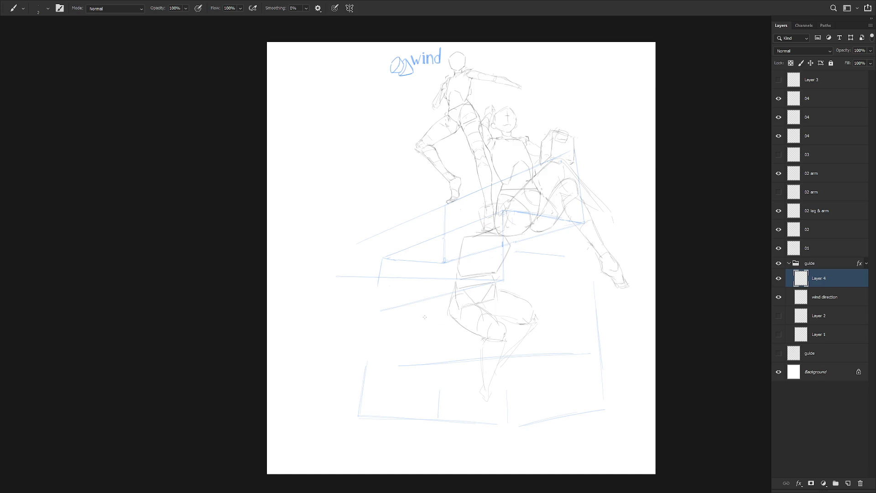
{"action": "mouse_move", "coordinate": [442, 381]}
{"action": "left_mouse_down"}
{"action": "mouse_move", "coordinate": [533, 365]}
{"action": "mouse_move", "coordinate": [569, 254]}
{"action": "mouse_move", "coordinate": [536, 227]}
{"action": "left_mouse_up"}
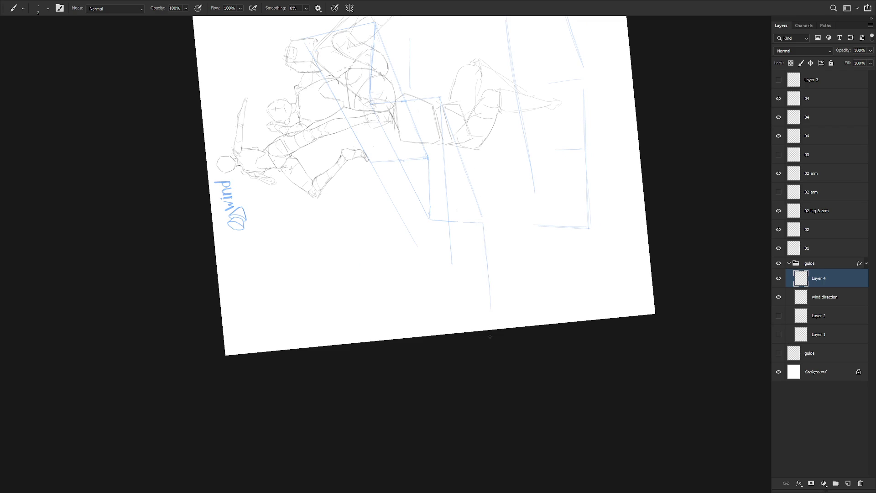
Step: Reset the canvas view upright and fit it to the window with Ctrl+0
{"action": "key", "text": "ctrl+0"}
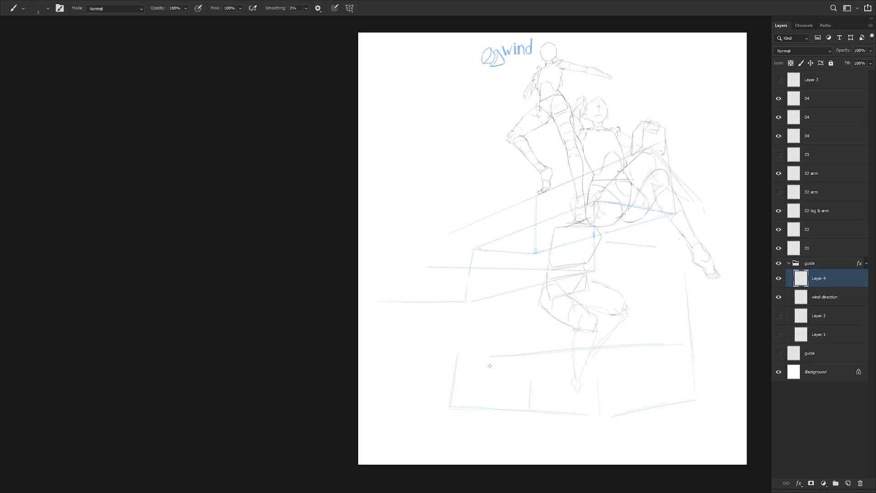
Step: Delete the stray lower blue guide lines on Layer 4 using freehand lasso selections
{"action": "key", "text": "ctrl+z"}
{"action": "key", "text": "l"}
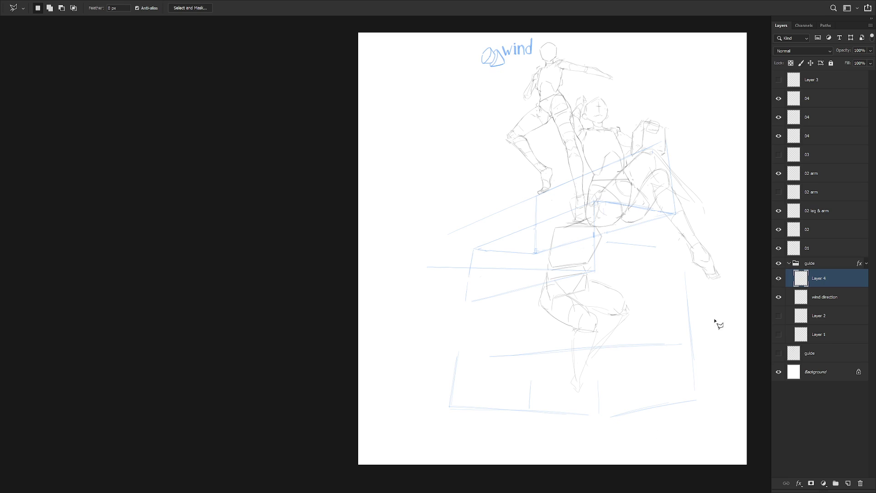
{"action": "key", "text": "shift+l"}
{"action": "mouse_move", "coordinate": [696, 435]}
{"action": "left_mouse_down"}
{"action": "mouse_move", "coordinate": [745, 389]}
{"action": "mouse_move", "coordinate": [649, 239]}
{"action": "mouse_move", "coordinate": [606, 241]}
{"action": "mouse_move", "coordinate": [623, 316]}
{"action": "mouse_move", "coordinate": [633, 440]}
{"action": "left_mouse_up"}
{"action": "key", "text": "Delete"}
{"action": "key", "text": "ctrl+d"}
{"action": "mouse_move", "coordinate": [523, 279]}
{"action": "left_mouse_down"}
{"action": "mouse_move", "coordinate": [576, 267]}
{"action": "mouse_move", "coordinate": [470, 272]}
{"action": "left_mouse_up"}
{"action": "key", "text": "Delete"}
{"action": "key", "text": "ctrl+d"}
{"action": "mouse_move", "coordinate": [462, 274]}
{"action": "left_mouse_down"}
{"action": "mouse_move", "coordinate": [446, 260]}
{"action": "mouse_move", "coordinate": [403, 282]}
{"action": "left_mouse_up"}
{"action": "key", "text": "Delete"}
{"action": "key", "text": "ctrl+d"}
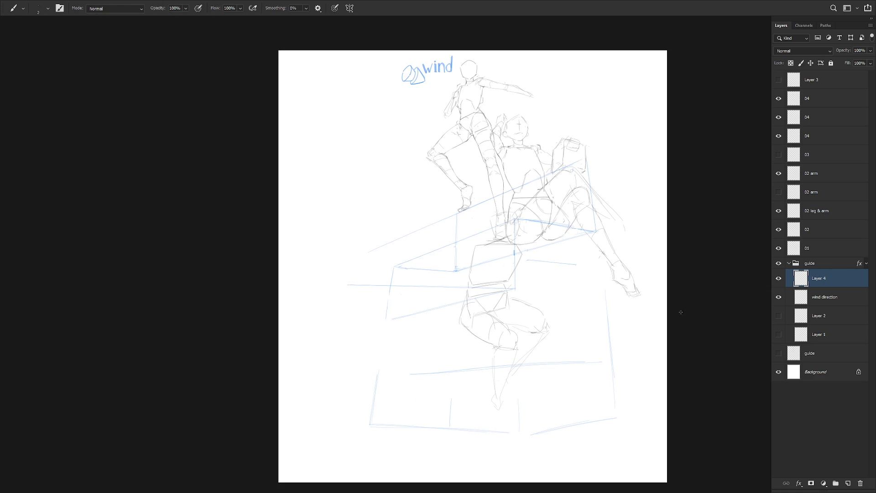
Step: Move the three 04 figure layers so the lower figure sits left on the steps
{"action": "left_click", "coordinate": [817, 98]}
{"action": "left_click", "coordinate": [817, 135], "text": "shift"}
{"action": "key", "text": "v"}
{"action": "mouse_move", "coordinate": [526, 342]}
{"action": "left_mouse_down"}
{"action": "mouse_move", "coordinate": [453, 354]}
{"action": "mouse_move", "coordinate": [422, 294]}
{"action": "left_mouse_up"}
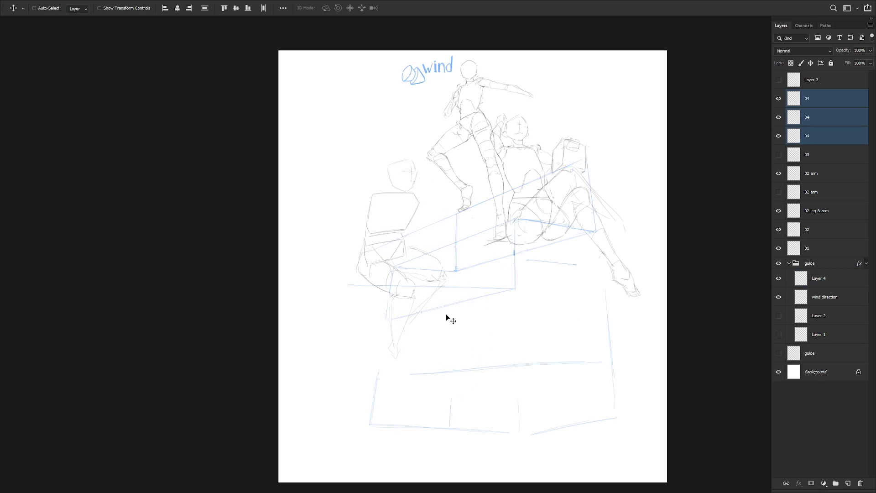
Step: Nudge the 04 figure slightly down and delete Layer 4's blue box lines overlapping it
{"action": "left_click_drag", "start_coordinate": [414, 316], "coordinate": [416, 339]}
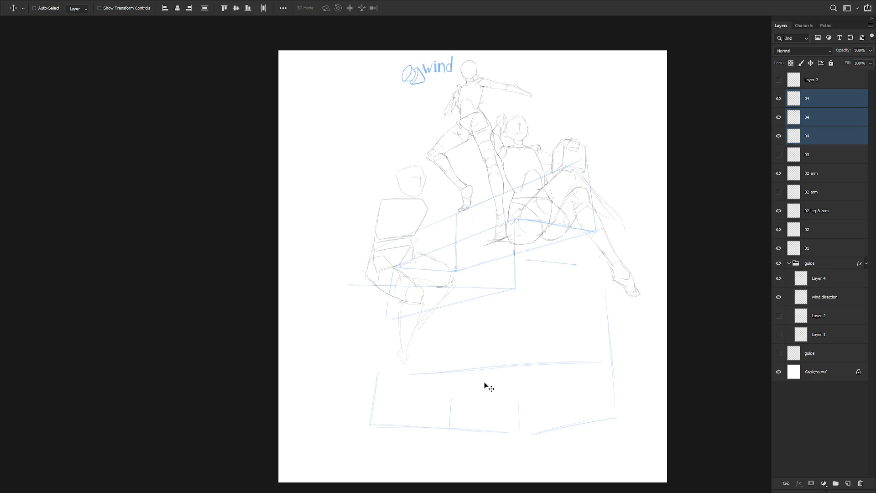
{"action": "left_click", "coordinate": [821, 279]}
{"action": "key", "text": "l"}
{"action": "mouse_move", "coordinate": [567, 452]}
{"action": "left_mouse_down"}
{"action": "mouse_move", "coordinate": [641, 393]}
{"action": "mouse_move", "coordinate": [524, 342]}
{"action": "mouse_move", "coordinate": [420, 473]}
{"action": "mouse_move", "coordinate": [539, 475]}
{"action": "left_mouse_up"}
{"action": "key", "text": "Delete"}
{"action": "key", "text": "ctrl+d"}
{"action": "left_click", "coordinate": [507, 358], "text": "ctrl"}
{"action": "key", "text": "b"}
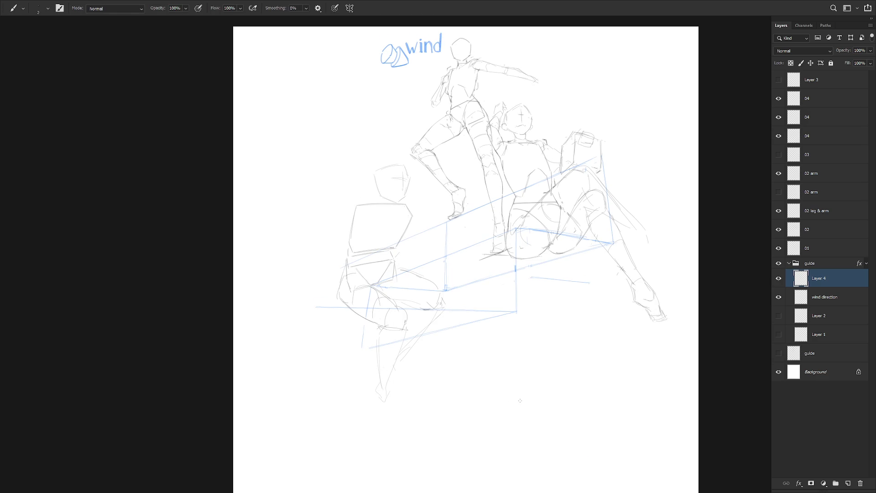
Step: Hide Layer 4 and the three 04 layers, and show and select Layer 1
{"action": "left_click", "coordinate": [778, 278]}
{"action": "left_click", "coordinate": [779, 335]}
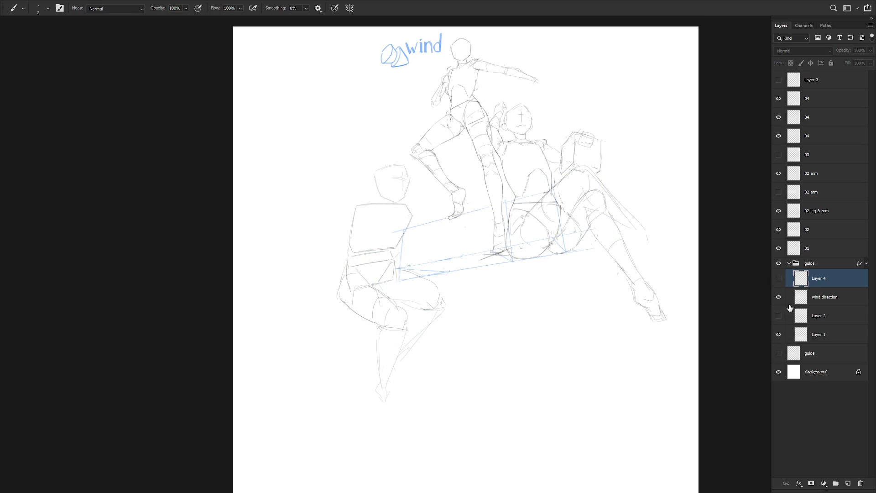
{"action": "left_click_drag", "start_coordinate": [779, 98], "coordinate": [778, 136]}
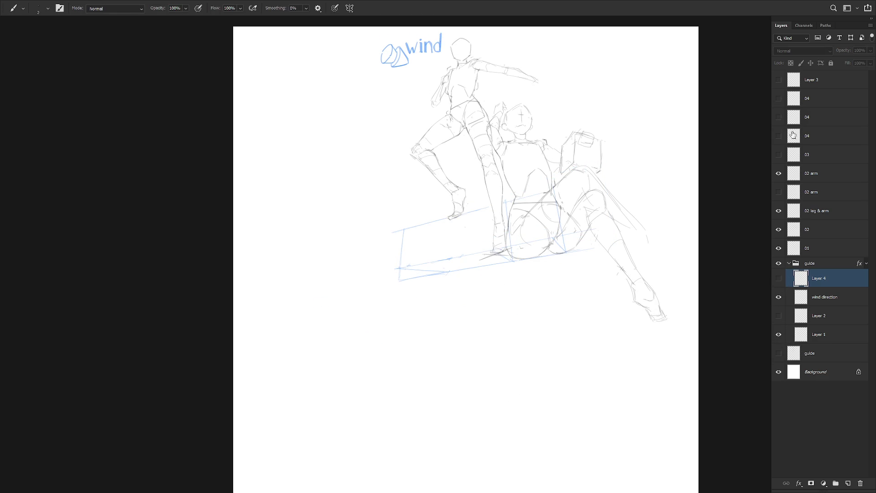
{"action": "left_click", "coordinate": [822, 338]}
Step: Erase the short blue stroke by the seated figure and the vertical guide near the foot
{"action": "key", "text": "e"}
{"action": "left_click_drag", "start_coordinate": [405, 271], "coordinate": [440, 270]}
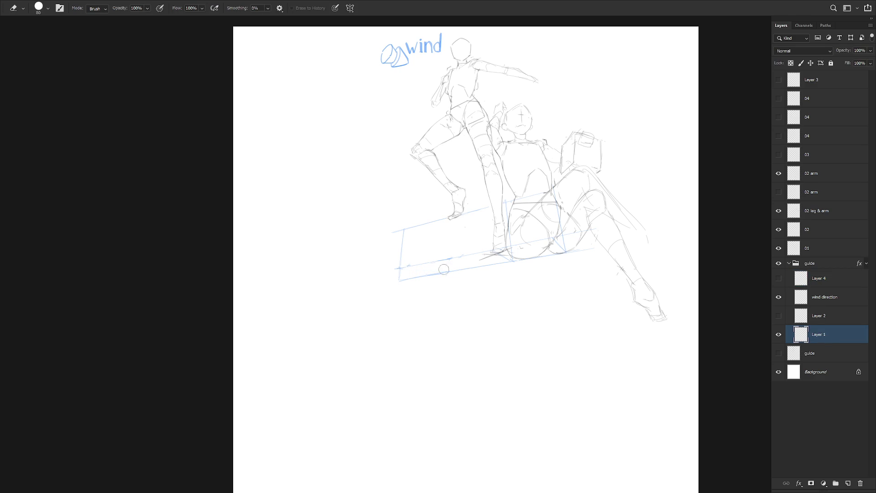
{"action": "mouse_move", "coordinate": [507, 208]}
{"action": "left_mouse_down"}
{"action": "mouse_move", "coordinate": [512, 253]}
{"action": "mouse_move", "coordinate": [498, 254]}
{"action": "left_mouse_up"}
Step: Redraw the lower-left blue guide line up to the right, with a vertical edge from its corner
{"action": "key", "text": "b"}
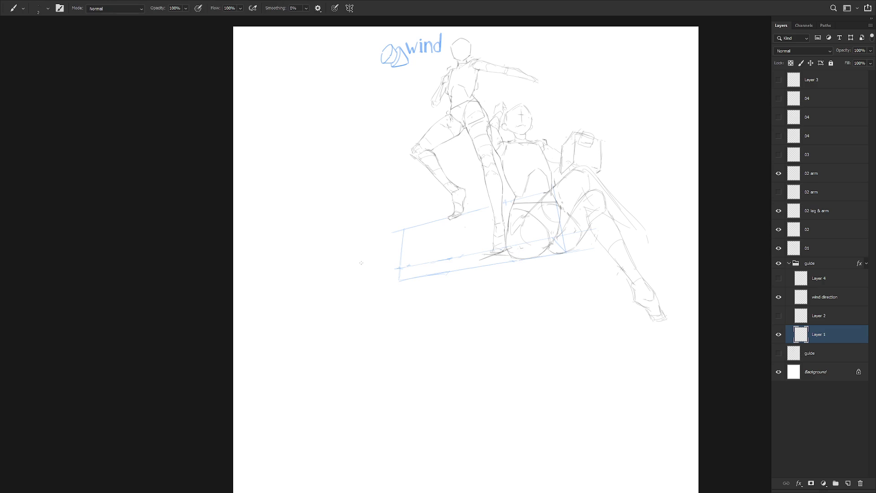
{"action": "left_click_drag", "start_coordinate": [371, 275], "coordinate": [402, 267]}
{"action": "left_click_drag", "start_coordinate": [365, 270], "coordinate": [529, 235]}
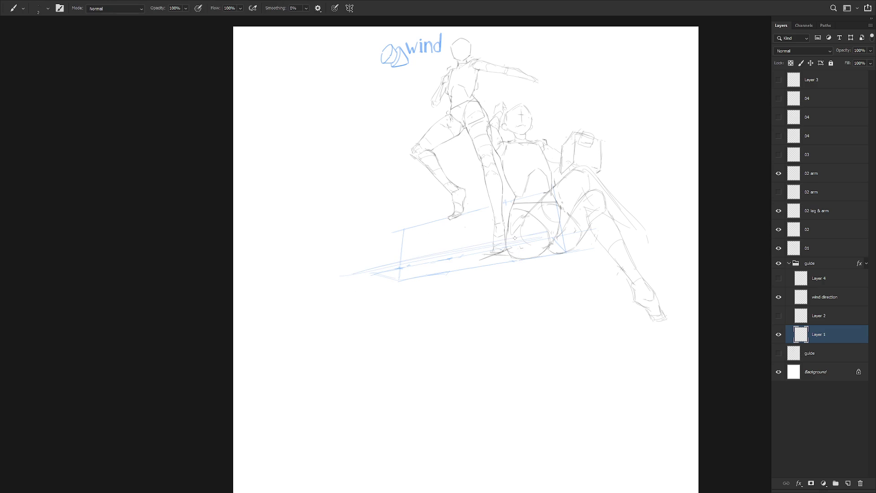
{"action": "key", "text": "e"}
{"action": "left_click_drag", "start_coordinate": [348, 272], "coordinate": [543, 238]}
{"action": "key", "text": "b"}
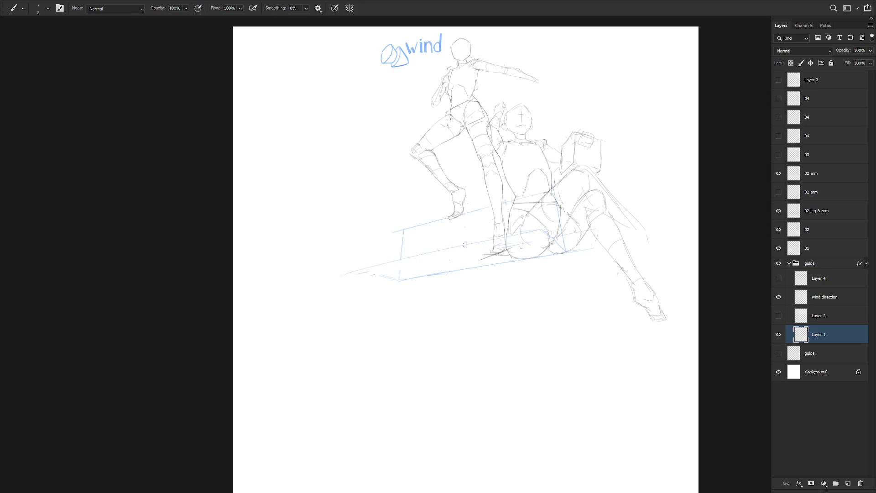
{"action": "mouse_move", "coordinate": [345, 275]}
{"action": "left_mouse_down"}
{"action": "mouse_move", "coordinate": [328, 329]}
{"action": "mouse_move", "coordinate": [342, 276]}
{"action": "mouse_move", "coordinate": [542, 231]}
{"action": "left_mouse_up"}
{"action": "key", "text": "e"}
{"action": "key", "text": "b"}
{"action": "key", "text": "shift+b"}
Step: Retrace the guide edge to the right corner and draw the lower edge and a vertical step edge
{"action": "mouse_move", "coordinate": [468, 246]}
{"action": "left_mouse_down"}
{"action": "mouse_move", "coordinate": [538, 232]}
{"action": "mouse_move", "coordinate": [565, 251]}
{"action": "left_mouse_up"}
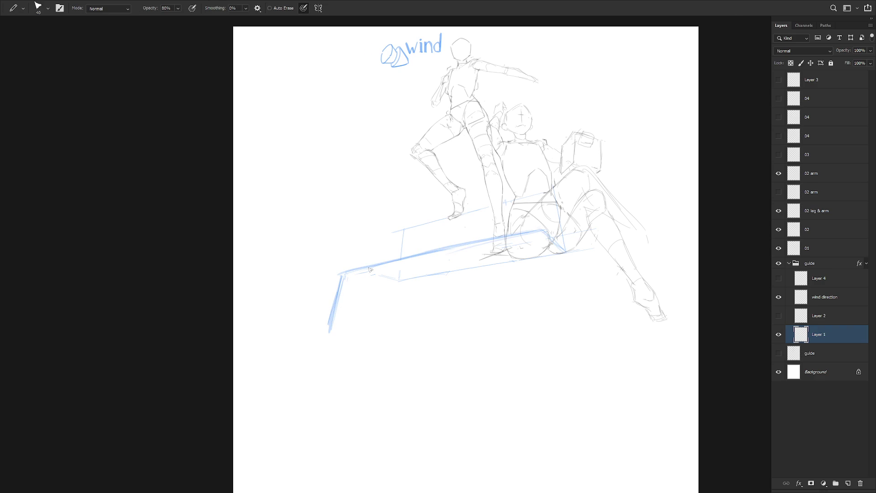
{"action": "left_click_drag", "start_coordinate": [346, 275], "coordinate": [401, 276]}
{"action": "key", "text": "ctrl+z"}
{"action": "left_click_drag", "start_coordinate": [343, 273], "coordinate": [387, 282]}
{"action": "mouse_move", "coordinate": [395, 232]}
{"action": "left_mouse_down"}
{"action": "mouse_move", "coordinate": [389, 274]}
{"action": "mouse_move", "coordinate": [395, 232]}
{"action": "mouse_move", "coordinate": [401, 273]}
{"action": "left_mouse_up"}
{"action": "key", "text": "e"}
{"action": "key", "text": "b"}
Step: Draw the upper step edge, the right vertical edge, and the long bottom edge extending left
{"action": "left_click", "coordinate": [512, 202], "text": "shift"}
{"action": "left_click_drag", "start_coordinate": [412, 228], "coordinate": [555, 189]}
{"action": "left_click_drag", "start_coordinate": [485, 208], "coordinate": [555, 188]}
{"action": "mouse_move", "coordinate": [401, 228]}
{"action": "left_mouse_down"}
{"action": "mouse_move", "coordinate": [555, 190]}
{"action": "mouse_move", "coordinate": [564, 251]}
{"action": "mouse_move", "coordinate": [548, 306]}
{"action": "left_mouse_up"}
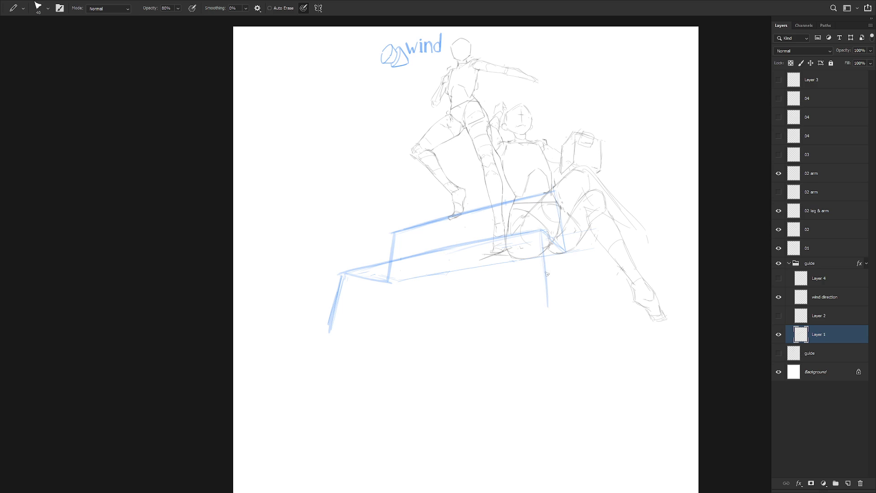
{"action": "left_click_drag", "start_coordinate": [544, 263], "coordinate": [547, 310]}
{"action": "left_click_drag", "start_coordinate": [542, 233], "coordinate": [550, 314]}
{"action": "left_click_drag", "start_coordinate": [324, 338], "coordinate": [550, 308]}
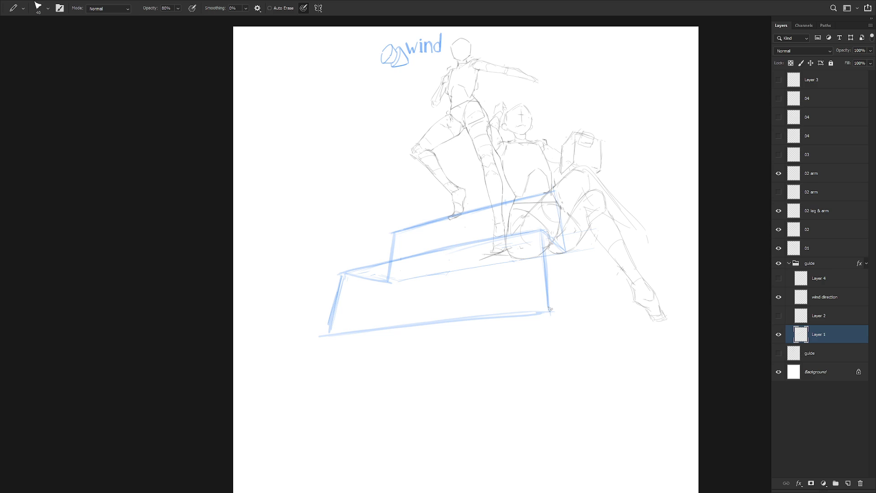
{"action": "left_click_drag", "start_coordinate": [324, 335], "coordinate": [238, 331]}
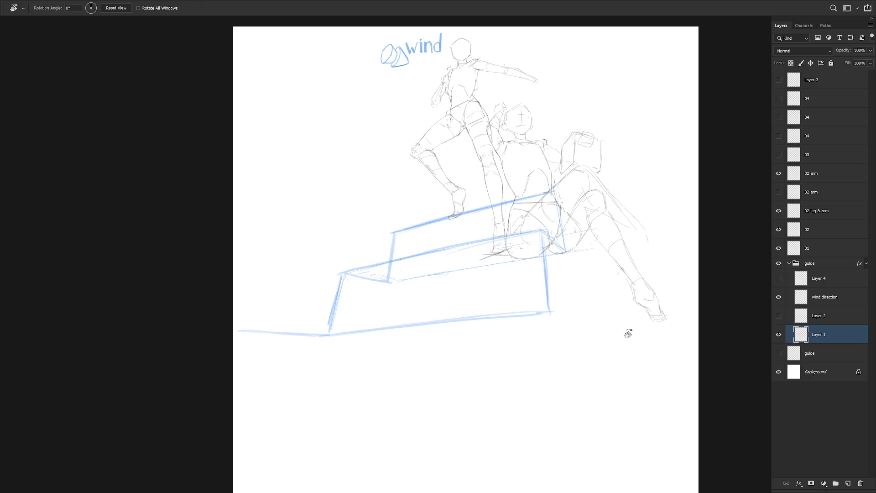
Step: Rotate the canvas view and add faint strokes inside the box
{"action": "left_click_drag", "start_coordinate": [622, 319], "coordinate": [401, 212]}
{"action": "mouse_move", "coordinate": [417, 369]}
{"action": "left_mouse_down"}
{"action": "mouse_move", "coordinate": [411, 296]}
{"action": "mouse_move", "coordinate": [417, 369]}
{"action": "left_mouse_up"}
{"action": "mouse_move", "coordinate": [407, 279]}
{"action": "left_mouse_down"}
{"action": "mouse_move", "coordinate": [419, 371]}
{"action": "mouse_move", "coordinate": [412, 314]}
{"action": "left_mouse_up"}
{"action": "key", "text": "Escape"}
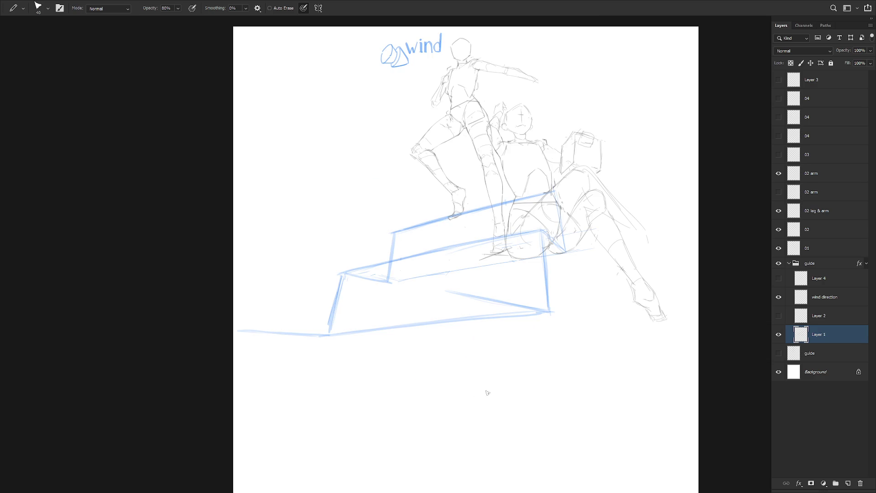
{"action": "left_click_drag", "start_coordinate": [487, 392], "coordinate": [514, 366]}
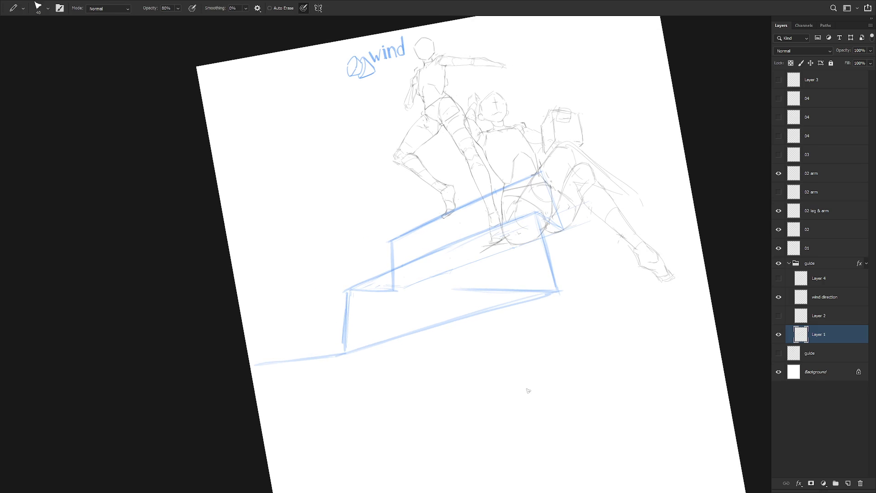
Step: Redraw the long bottom edge of the blue box as one clean line
{"action": "scroll", "coordinate": [525, 382], "scroll_direction": "left", "scroll_amount": 5}
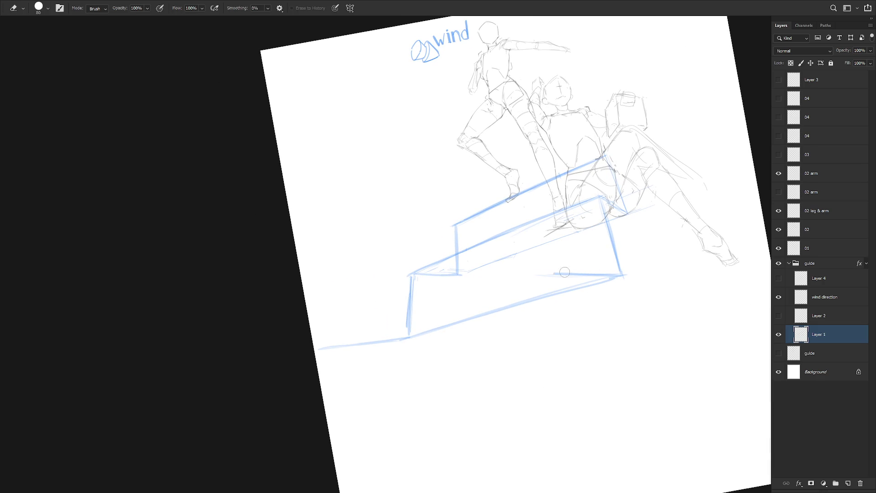
{"action": "left_click_drag", "start_coordinate": [367, 299], "coordinate": [601, 276]}
{"action": "key", "text": "ctrl+z"}
{"action": "left_click_drag", "start_coordinate": [355, 305], "coordinate": [602, 277]}
{"action": "left_click_drag", "start_coordinate": [392, 298], "coordinate": [620, 280]}
{"action": "key", "text": "ctrl+z"}
{"action": "mouse_move", "coordinate": [362, 305]}
{"action": "left_mouse_down"}
{"action": "mouse_move", "coordinate": [623, 275]}
{"action": "mouse_move", "coordinate": [603, 277]}
{"action": "left_mouse_up"}
{"action": "key", "text": "ctrl+z"}
{"action": "left_click_drag", "start_coordinate": [501, 282], "coordinate": [612, 274]}
{"action": "key", "text": "ctrl+z"}
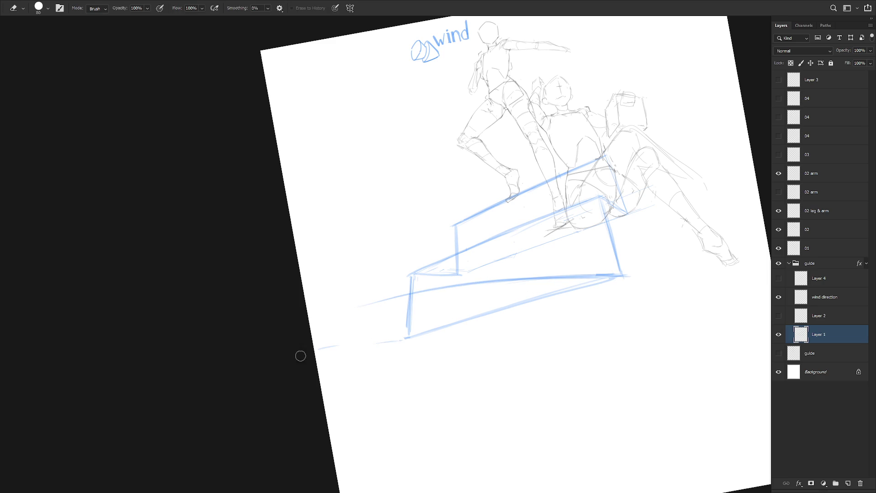
Step: Redraw the lower-left step line and the step edge above it
{"action": "left_click_drag", "start_coordinate": [318, 357], "coordinate": [403, 336]}
{"action": "left_click_drag", "start_coordinate": [571, 322], "coordinate": [519, 350]}
{"action": "key", "text": "b"}
{"action": "mouse_move", "coordinate": [411, 292]}
{"action": "left_mouse_down"}
{"action": "mouse_move", "coordinate": [308, 311]}
{"action": "mouse_move", "coordinate": [424, 292]}
{"action": "left_mouse_up"}
{"action": "key", "text": "ctrl+z"}
{"action": "left_click_drag", "start_coordinate": [340, 299], "coordinate": [414, 292]}
{"action": "left_click_drag", "start_coordinate": [316, 305], "coordinate": [371, 295]}
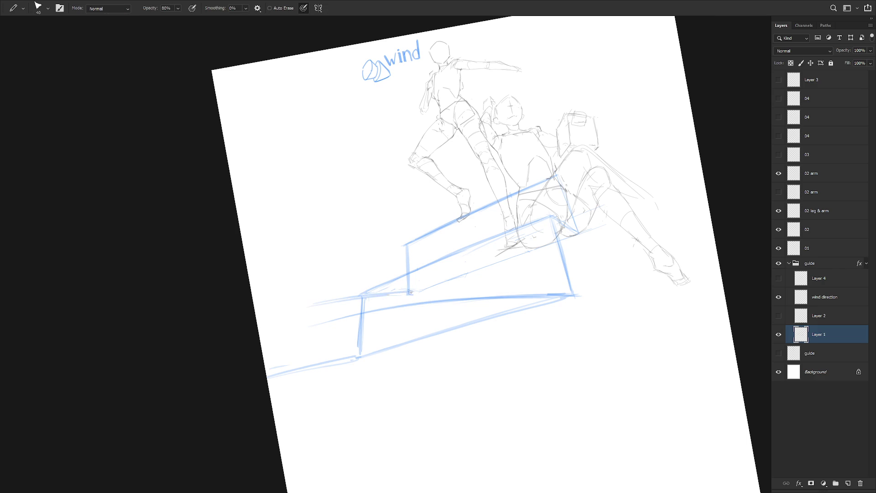
{"action": "key", "text": "ctrl+z"}
{"action": "left_click_drag", "start_coordinate": [319, 304], "coordinate": [408, 294]}
Step: Level the view and add strokes extending the lower step lines to the left
{"action": "left_click_drag", "start_coordinate": [553, 319], "coordinate": [515, 332]}
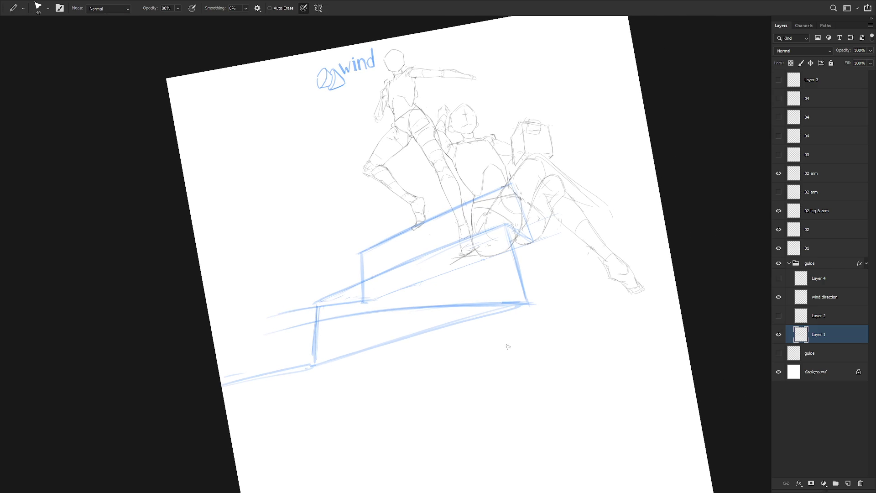
{"action": "key", "text": "r"}
{"action": "mouse_move", "coordinate": [515, 322]}
{"action": "left_mouse_down"}
{"action": "mouse_move", "coordinate": [524, 324]}
{"action": "mouse_move", "coordinate": [505, 330]}
{"action": "left_mouse_up"}
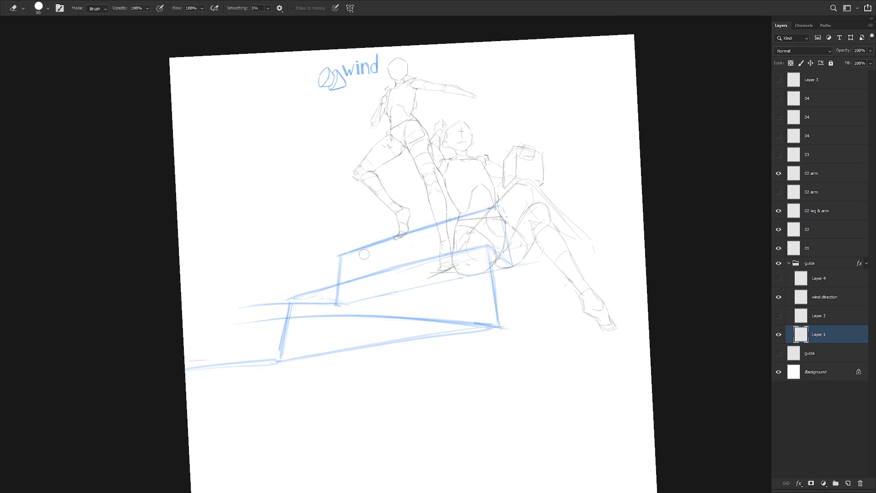
{"action": "key", "text": "e"}
{"action": "mouse_move", "coordinate": [495, 210]}
{"action": "left_mouse_down"}
{"action": "mouse_move", "coordinate": [422, 230]}
{"action": "mouse_move", "coordinate": [475, 213]}
{"action": "left_mouse_up"}
{"action": "key", "text": "ctrl+z"}
{"action": "key", "text": "b"}
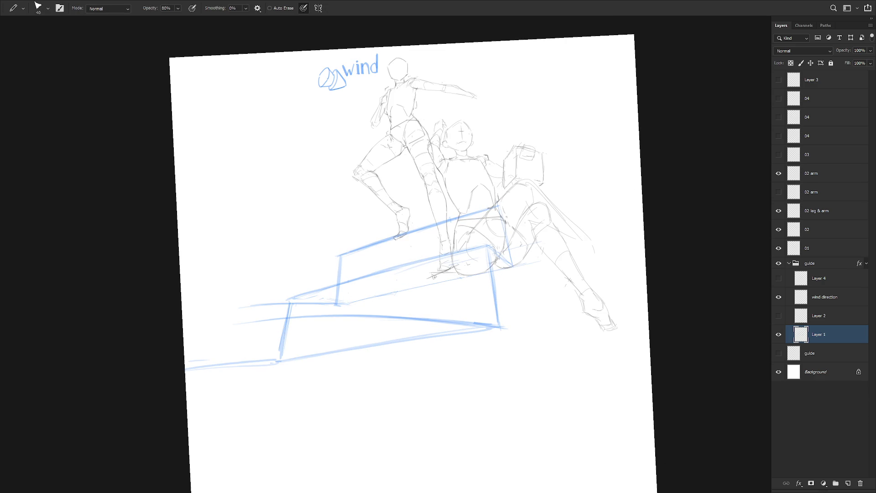
{"action": "key", "text": "e"}
{"action": "left_click_drag", "start_coordinate": [344, 363], "coordinate": [343, 339]}
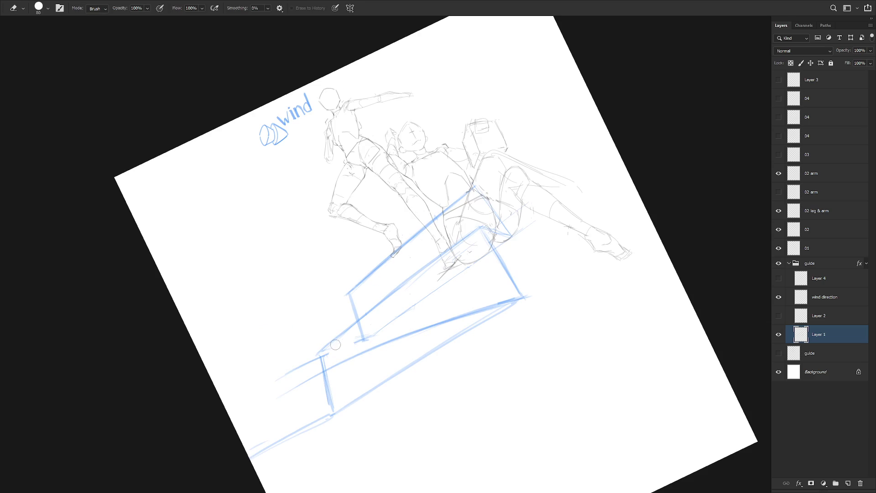
{"action": "key", "text": "b"}
{"action": "left_click_drag", "start_coordinate": [268, 380], "coordinate": [372, 335]}
Step: Reset and re-rotate the canvas view, then pan right and up to review the staircase
{"action": "key", "text": "Escape"}
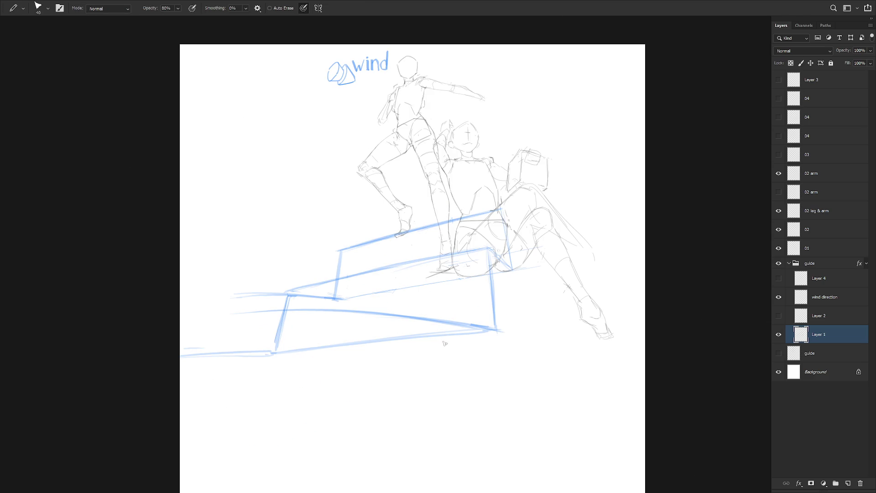
{"action": "left_click_drag", "start_coordinate": [476, 326], "coordinate": [438, 349]}
{"action": "key", "text": "e"}
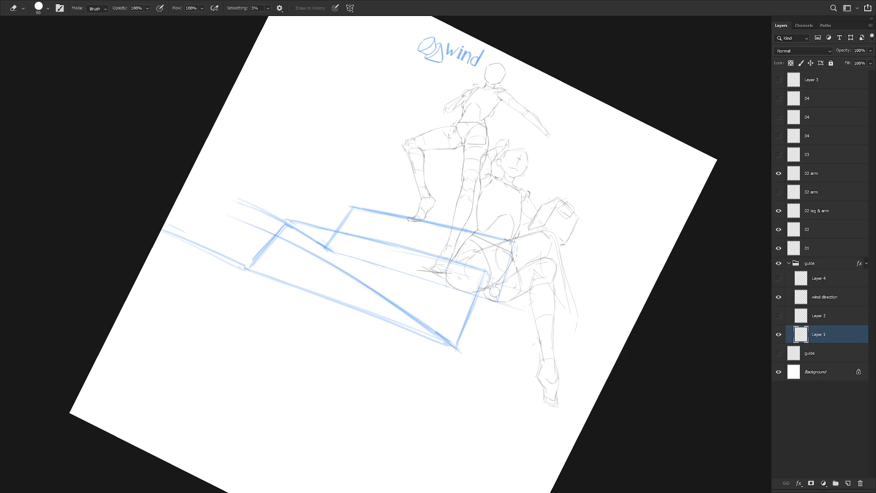
{"action": "key", "text": "b"}
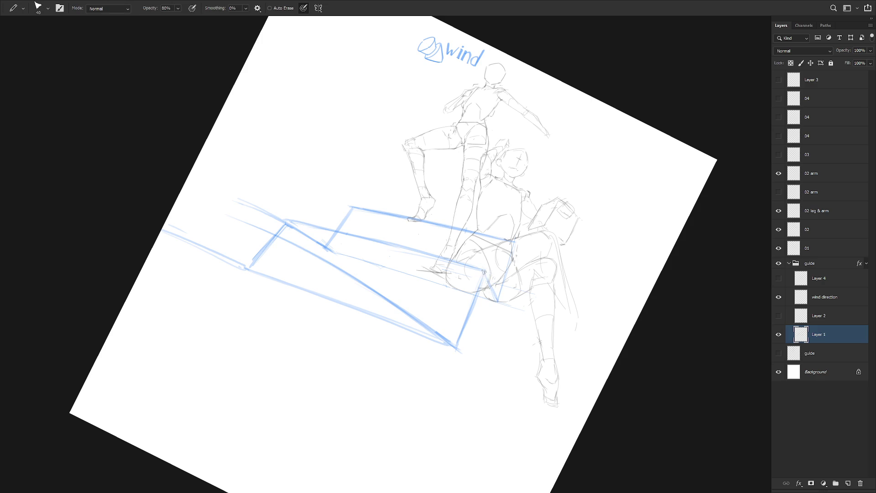
{"action": "key", "text": "e"}
{"action": "key", "text": "Escape"}
{"action": "key", "text": "b"}
{"action": "left_click_drag", "start_coordinate": [406, 364], "coordinate": [546, 360]}
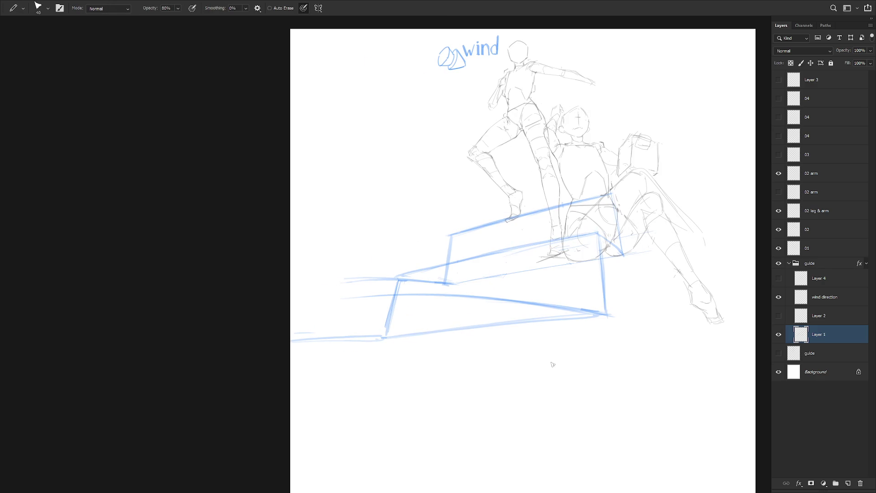
Step: Sketch a raised block at the steps' left end and lasso-delete the old lower step-edge stroke
{"action": "mouse_move", "coordinate": [351, 226]}
{"action": "left_mouse_down"}
{"action": "mouse_move", "coordinate": [342, 284]}
{"action": "mouse_move", "coordinate": [356, 222]}
{"action": "left_mouse_up"}
{"action": "left_click_drag", "start_coordinate": [299, 185], "coordinate": [359, 222]}
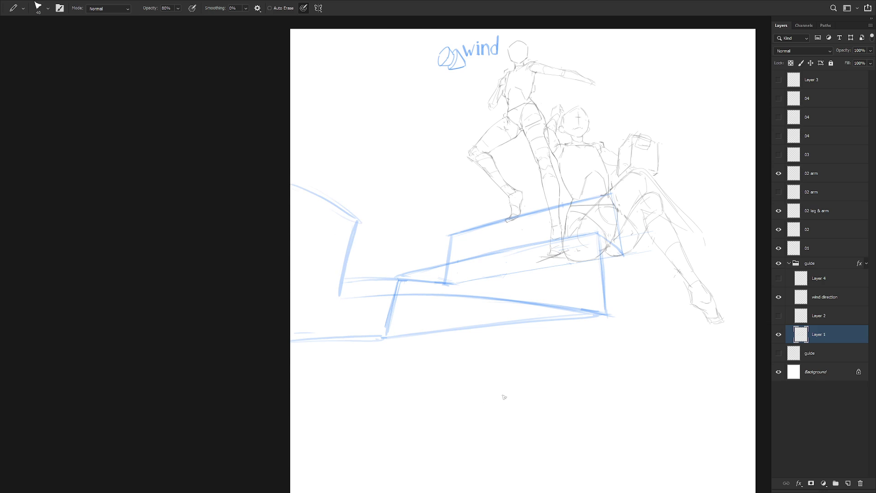
{"action": "key", "text": "r"}
{"action": "left_click_drag", "start_coordinate": [496, 398], "coordinate": [528, 354]}
{"action": "key", "text": "l"}
{"action": "left_click_drag", "start_coordinate": [378, 302], "coordinate": [365, 315]}
{"action": "mouse_move", "coordinate": [434, 291]}
{"action": "left_mouse_down"}
{"action": "mouse_move", "coordinate": [405, 307]}
{"action": "mouse_move", "coordinate": [580, 289]}
{"action": "mouse_move", "coordinate": [551, 276]}
{"action": "mouse_move", "coordinate": [529, 287]}
{"action": "left_mouse_up"}
{"action": "key", "text": "Delete"}
{"action": "key", "text": "ctrl+d"}
Step: Redraw the lower blue step edge as a bolder line and erase its left part
{"action": "key", "text": "b"}
{"action": "left_click_drag", "start_coordinate": [409, 309], "coordinate": [609, 279]}
{"action": "key", "text": "ctrl+z"}
{"action": "mouse_move", "coordinate": [375, 318]}
{"action": "left_mouse_down"}
{"action": "mouse_move", "coordinate": [523, 286]}
{"action": "mouse_move", "coordinate": [613, 280]}
{"action": "left_mouse_up"}
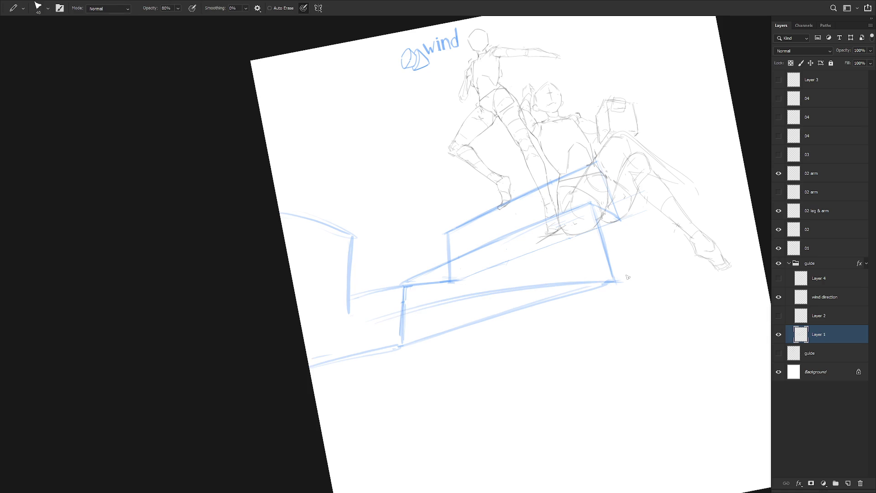
{"action": "key", "text": "ctrl+z"}
{"action": "left_click_drag", "start_coordinate": [372, 319], "coordinate": [607, 276]}
{"action": "mouse_move", "coordinate": [504, 287]}
{"action": "left_mouse_down"}
{"action": "mouse_move", "coordinate": [613, 278]}
{"action": "mouse_move", "coordinate": [595, 295]}
{"action": "left_mouse_up"}
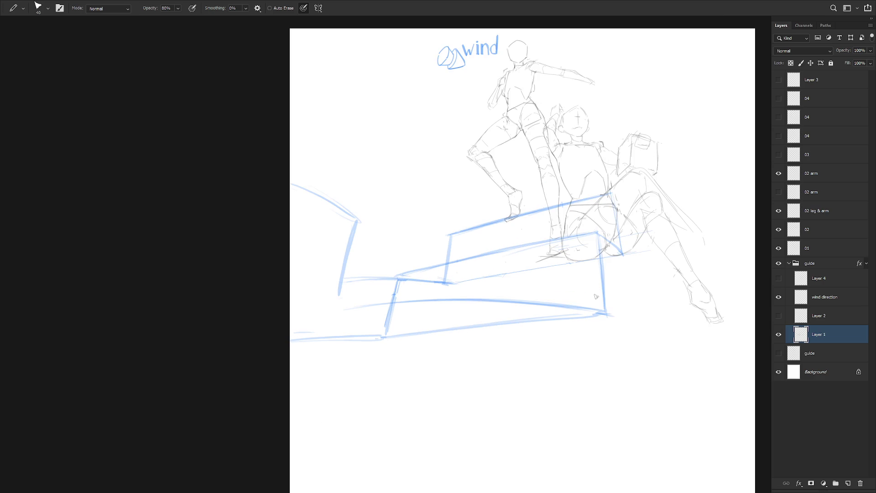
{"action": "key", "text": "e"}
{"action": "left_click_drag", "start_coordinate": [347, 279], "coordinate": [434, 282]}
Step: In a rotated view, extend the step edge, erase the old guide marks, and redraw the vertical guide line
{"action": "key", "text": "r"}
{"action": "mouse_move", "coordinate": [543, 307]}
{"action": "left_mouse_down"}
{"action": "mouse_move", "coordinate": [612, 242]}
{"action": "mouse_move", "coordinate": [478, 242]}
{"action": "left_mouse_up"}
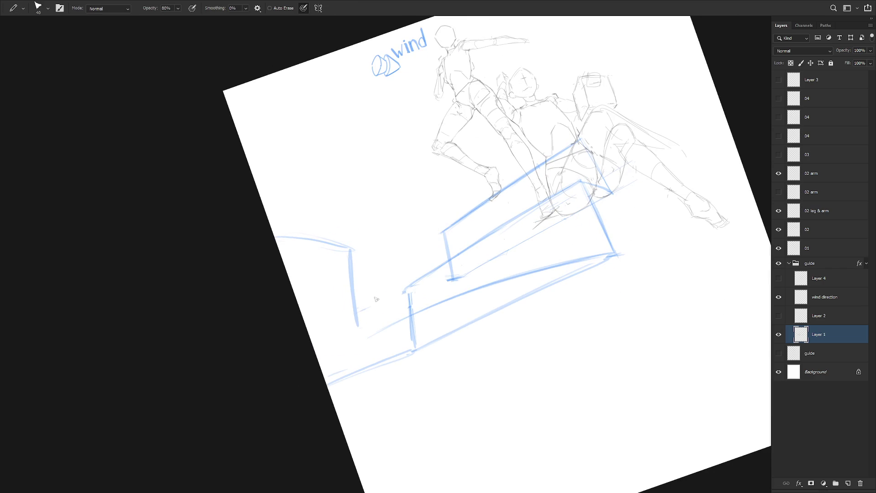
{"action": "mouse_move", "coordinate": [369, 304]}
{"action": "left_mouse_down"}
{"action": "mouse_move", "coordinate": [471, 275]}
{"action": "mouse_move", "coordinate": [630, 293]}
{"action": "mouse_move", "coordinate": [435, 410]}
{"action": "mouse_move", "coordinate": [413, 410]}
{"action": "left_mouse_up"}
{"action": "key", "text": "r"}
{"action": "key", "text": "e"}
{"action": "left_click_drag", "start_coordinate": [406, 207], "coordinate": [402, 162]}
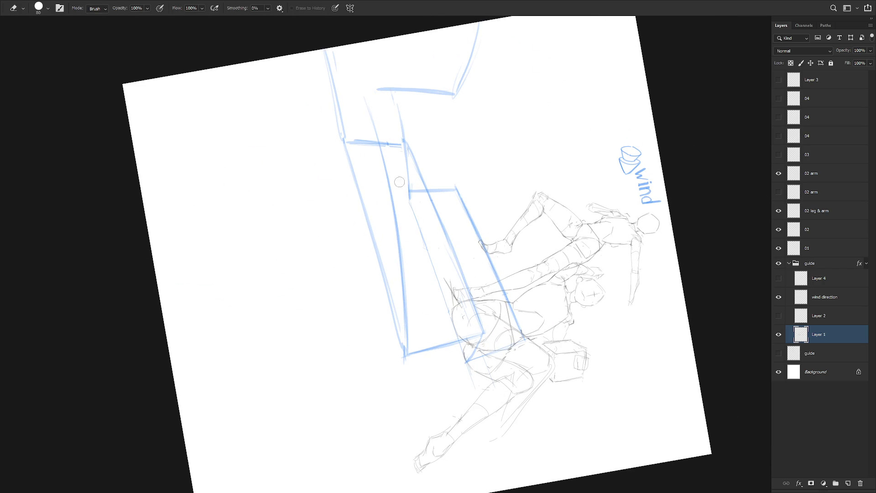
{"action": "key", "text": "b"}
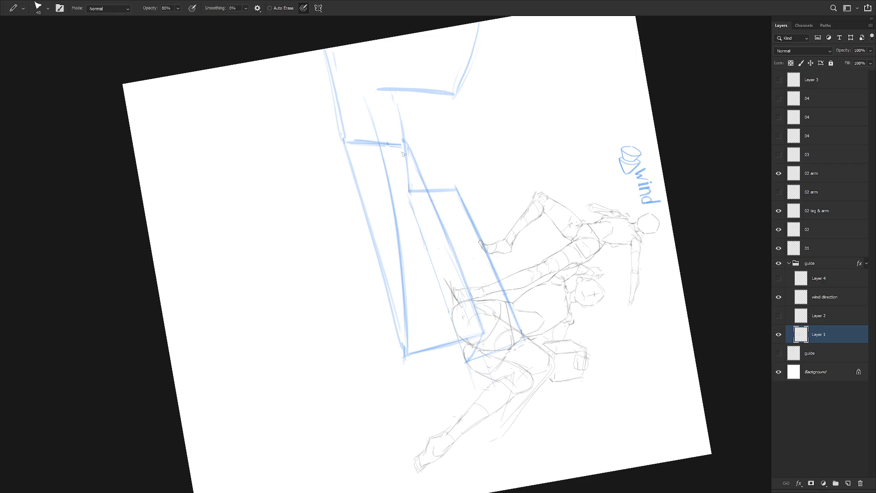
{"action": "key", "text": "e"}
{"action": "left_click_drag", "start_coordinate": [401, 134], "coordinate": [398, 108]}
{"action": "key", "text": "b"}
{"action": "left_click_drag", "start_coordinate": [397, 114], "coordinate": [408, 193]}
{"action": "key", "text": "Escape"}
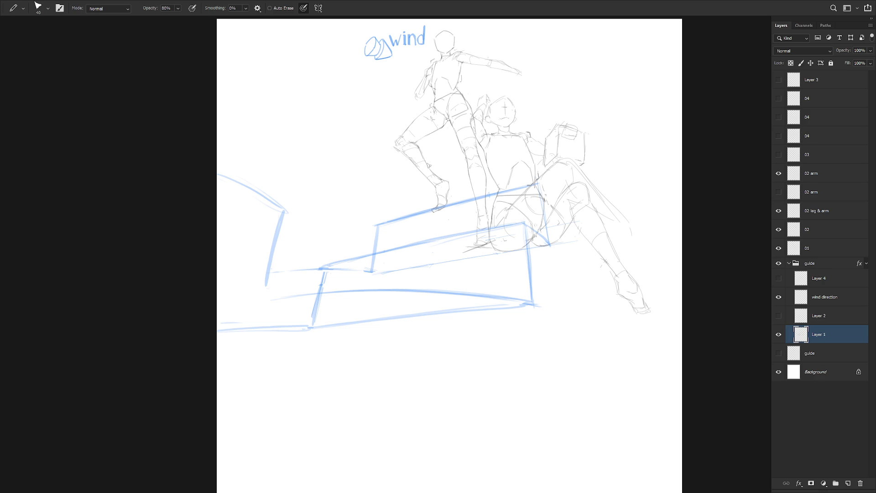
Step: Erase the thin line below the step and the thick vertical step line, trimming the slanted stroke
{"action": "left_click_drag", "start_coordinate": [428, 166], "coordinate": [503, 161]}
{"action": "key", "text": "e"}
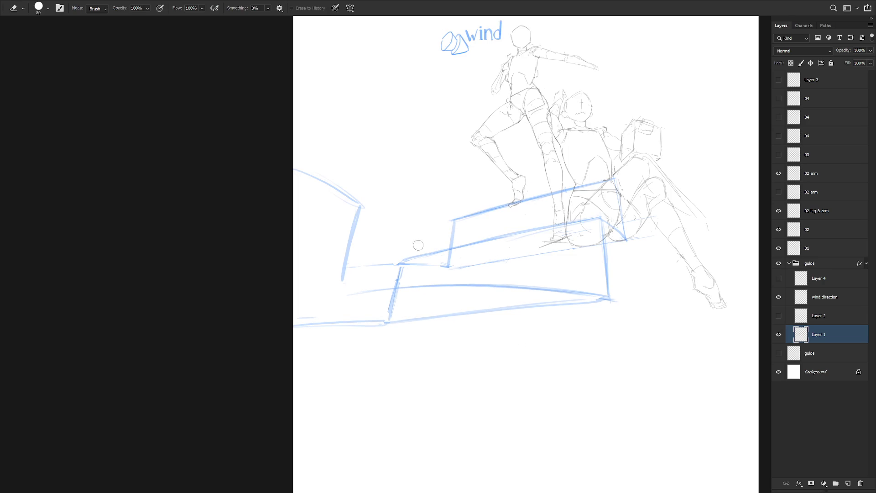
{"action": "left_click_drag", "start_coordinate": [399, 263], "coordinate": [351, 265]}
{"action": "key", "text": "b"}
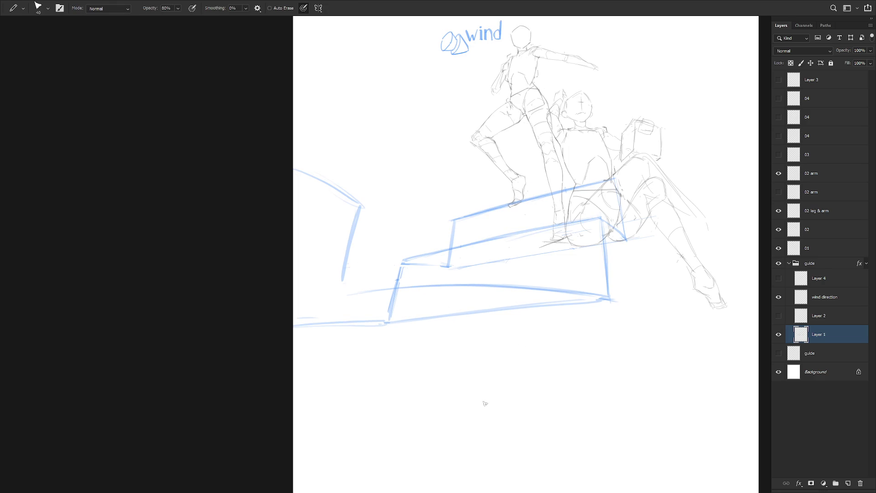
{"action": "key", "text": "e"}
{"action": "mouse_move", "coordinate": [358, 208]}
{"action": "left_mouse_down"}
{"action": "mouse_move", "coordinate": [349, 264]}
{"action": "mouse_move", "coordinate": [348, 248]}
{"action": "left_mouse_up"}
{"action": "key", "text": "b"}
{"action": "mouse_move", "coordinate": [347, 295]}
{"action": "left_mouse_down"}
{"action": "mouse_move", "coordinate": [359, 211]}
{"action": "mouse_move", "coordinate": [344, 290]}
{"action": "left_mouse_up"}
{"action": "key", "text": "ctrl+z"}
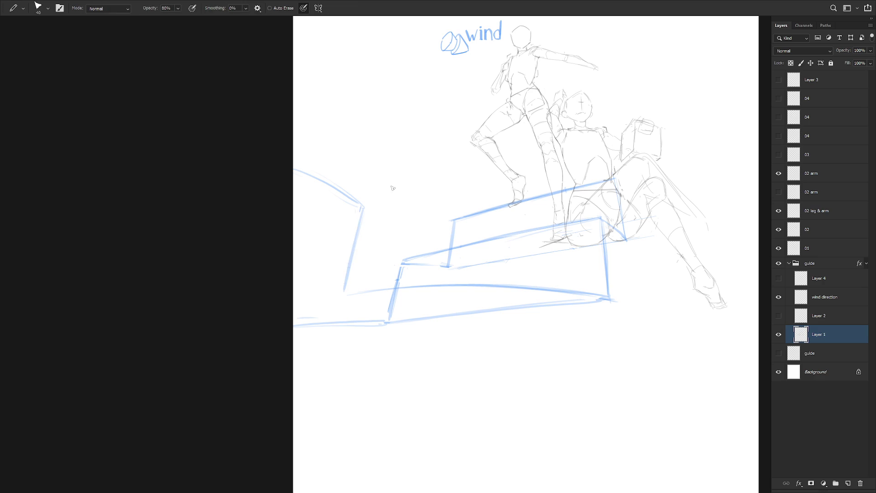
{"action": "key", "text": "e"}
{"action": "left_click_drag", "start_coordinate": [401, 290], "coordinate": [388, 315]}
{"action": "key", "text": "b"}
Step: Draw a new lower step line below the stairs with a vertical edge at its right end
{"action": "left_click_drag", "start_coordinate": [373, 343], "coordinate": [527, 339]}
{"action": "left_click_drag", "start_coordinate": [351, 356], "coordinate": [629, 348]}
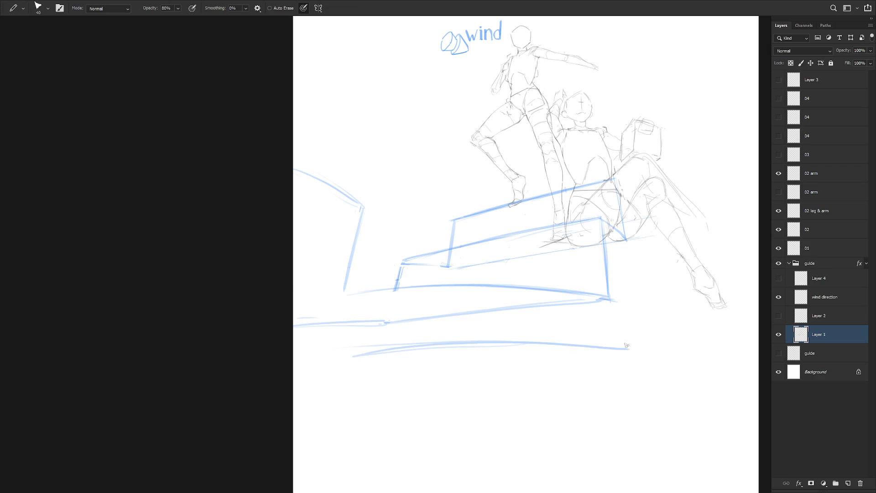
{"action": "key", "text": "ctrl+z"}
{"action": "key", "text": "ctrl+z"}
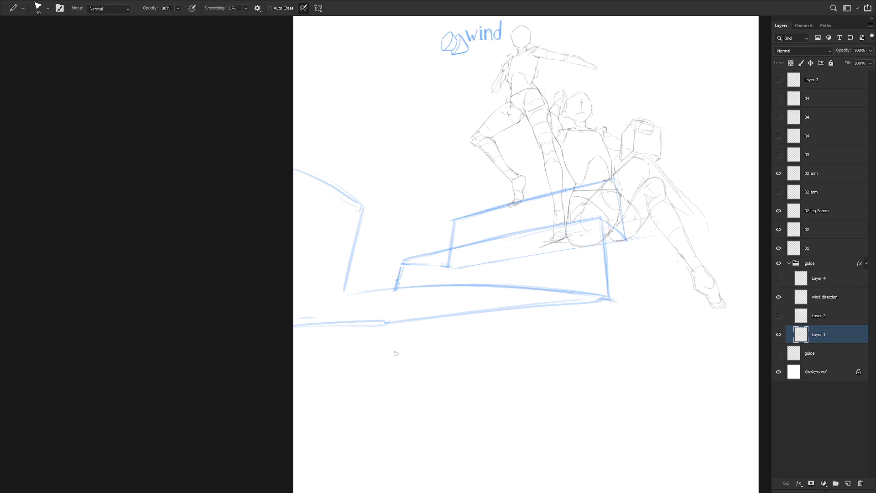
{"action": "left_click_drag", "start_coordinate": [352, 365], "coordinate": [625, 347]}
{"action": "left_click_drag", "start_coordinate": [486, 351], "coordinate": [623, 345]}
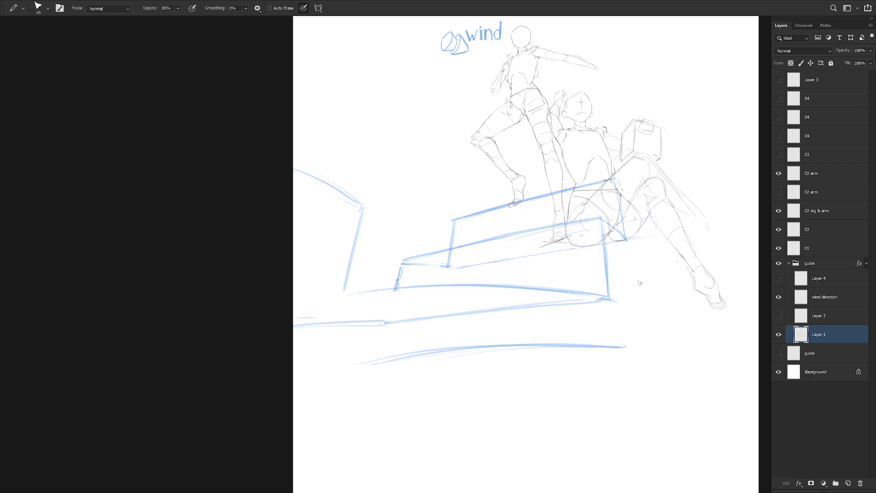
{"action": "left_click_drag", "start_coordinate": [632, 276], "coordinate": [640, 347]}
{"action": "left_click_drag", "start_coordinate": [635, 307], "coordinate": [639, 347]}
{"action": "key", "text": "ctrl+z"}
{"action": "left_click_drag", "start_coordinate": [661, 293], "coordinate": [669, 348]}
Step: Add the upper vertical and diagonal top edges of the new step, then remove stray marks
{"action": "left_click_drag", "start_coordinate": [648, 189], "coordinate": [659, 271]}
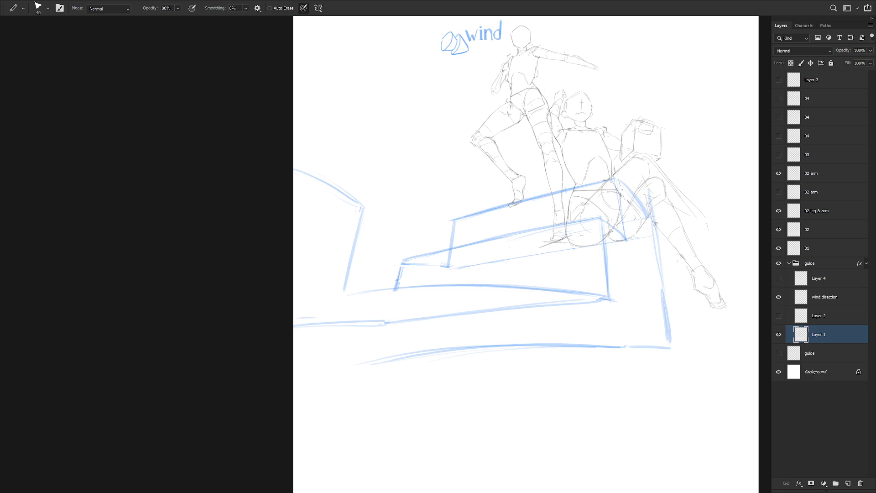
{"action": "left_click_drag", "start_coordinate": [619, 182], "coordinate": [648, 215]}
{"action": "key", "text": "e"}
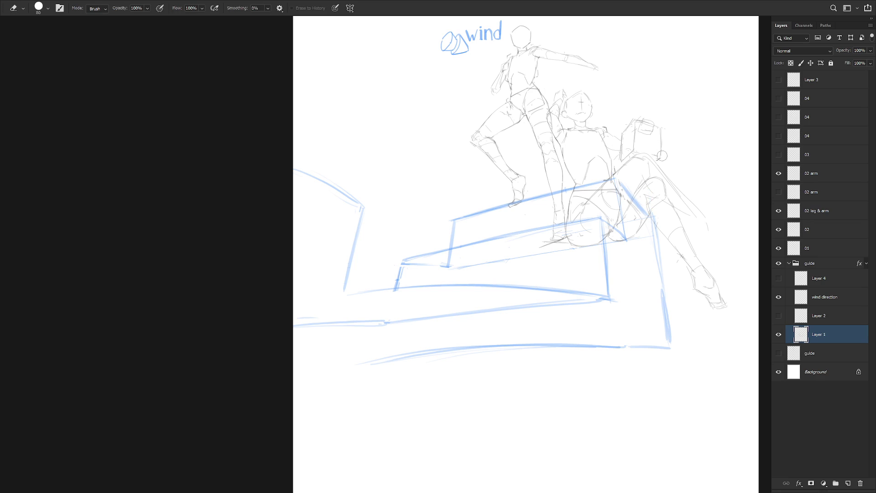
{"action": "left_click_drag", "start_coordinate": [639, 234], "coordinate": [647, 233]}
{"action": "key", "text": "l"}
{"action": "mouse_move", "coordinate": [460, 271]}
{"action": "left_mouse_down"}
{"action": "mouse_move", "coordinate": [571, 263]}
{"action": "mouse_move", "coordinate": [460, 269]}
{"action": "left_mouse_up"}
{"action": "key", "text": "Delete"}
{"action": "key", "text": "ctrl+d"}
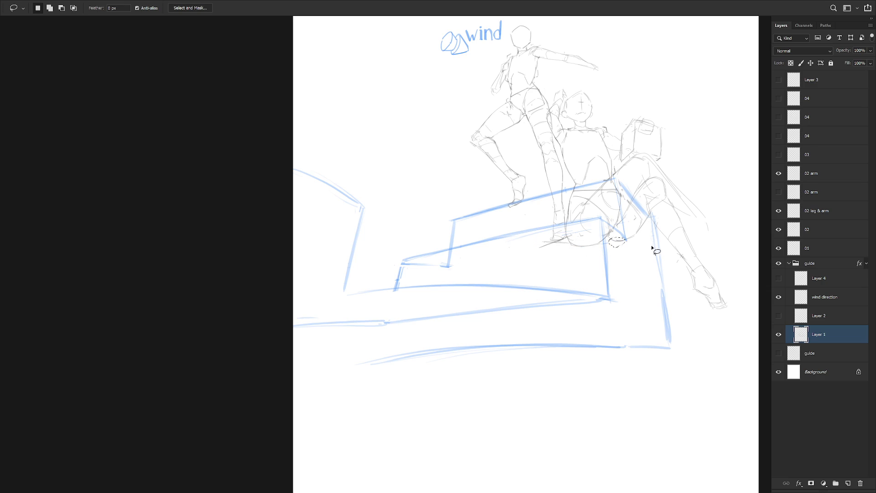
Step: Draw a new vertical left edge on the middle step and clear the guide lines left of it
{"action": "key", "text": "b"}
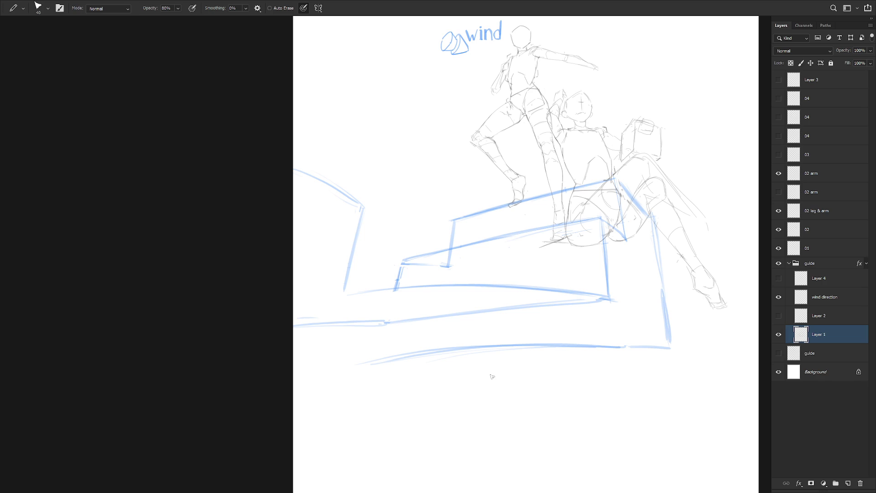
{"action": "left_click_drag", "start_coordinate": [409, 243], "coordinate": [404, 292]}
{"action": "mouse_move", "coordinate": [416, 223]}
{"action": "left_mouse_down"}
{"action": "mouse_move", "coordinate": [405, 288]}
{"action": "mouse_move", "coordinate": [377, 217]}
{"action": "mouse_move", "coordinate": [330, 299]}
{"action": "left_mouse_up"}
{"action": "key", "text": "l"}
{"action": "key", "text": "ctrl+d"}
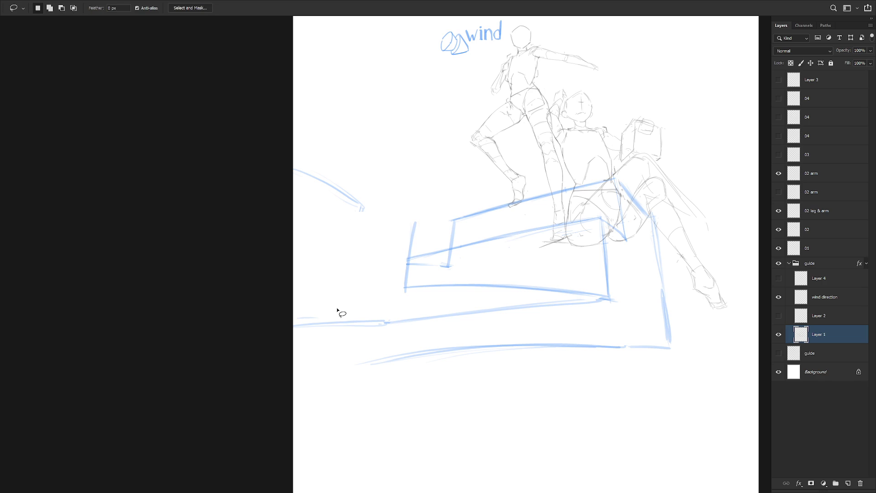
{"action": "key", "text": "r"}
{"action": "left_click_drag", "start_coordinate": [521, 371], "coordinate": [548, 259]}
Step: Delete the stray blue arc at the far left and redraw the upper-left step line in its place
{"action": "key", "text": "b"}
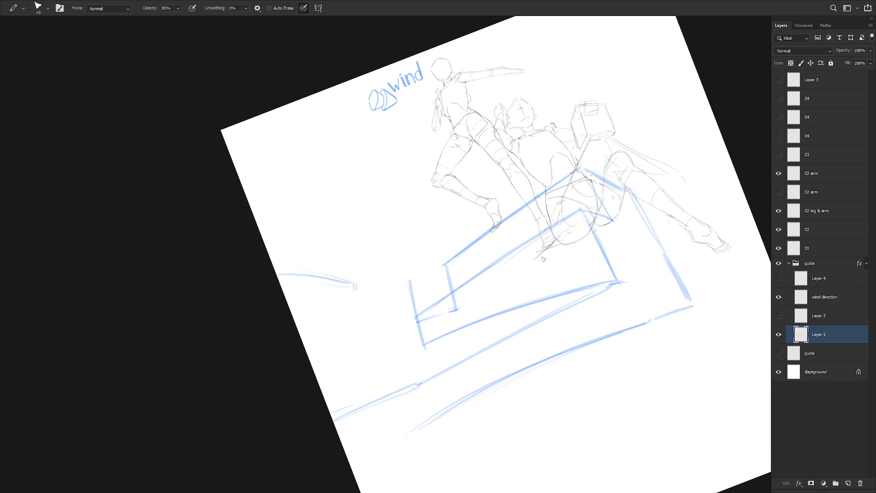
{"action": "key", "text": "l"}
{"action": "mouse_move", "coordinate": [388, 314]}
{"action": "left_mouse_down"}
{"action": "mouse_move", "coordinate": [323, 240]}
{"action": "mouse_move", "coordinate": [276, 311]}
{"action": "left_mouse_up"}
{"action": "key", "text": "Delete"}
{"action": "key", "text": "ctrl+d"}
{"action": "key", "text": "b"}
{"action": "mouse_move", "coordinate": [391, 261]}
{"action": "left_mouse_down"}
{"action": "mouse_move", "coordinate": [281, 283]}
{"action": "mouse_move", "coordinate": [402, 256]}
{"action": "left_mouse_up"}
{"action": "mouse_move", "coordinate": [292, 272]}
{"action": "left_mouse_down"}
{"action": "mouse_move", "coordinate": [397, 257]}
{"action": "mouse_move", "coordinate": [280, 274]}
{"action": "mouse_move", "coordinate": [395, 256]}
{"action": "left_mouse_up"}
{"action": "key", "text": "ctrl+z"}
{"action": "key", "text": "ctrl+z"}
{"action": "key", "text": "ctrl+z"}
{"action": "key", "text": "ctrl+z"}
{"action": "mouse_move", "coordinate": [287, 269]}
{"action": "left_mouse_down"}
{"action": "mouse_move", "coordinate": [404, 257]}
{"action": "mouse_move", "coordinate": [395, 256]}
{"action": "left_mouse_up"}
{"action": "mouse_move", "coordinate": [374, 313]}
{"action": "left_mouse_down"}
{"action": "mouse_move", "coordinate": [543, 228]}
{"action": "mouse_move", "coordinate": [473, 215]}
{"action": "left_mouse_up"}
{"action": "key", "text": "ctrl+z"}
Step: Redraw the lower vertical step edge bolder in a rotated view, retrying several times
{"action": "left_click_drag", "start_coordinate": [444, 283], "coordinate": [449, 401]}
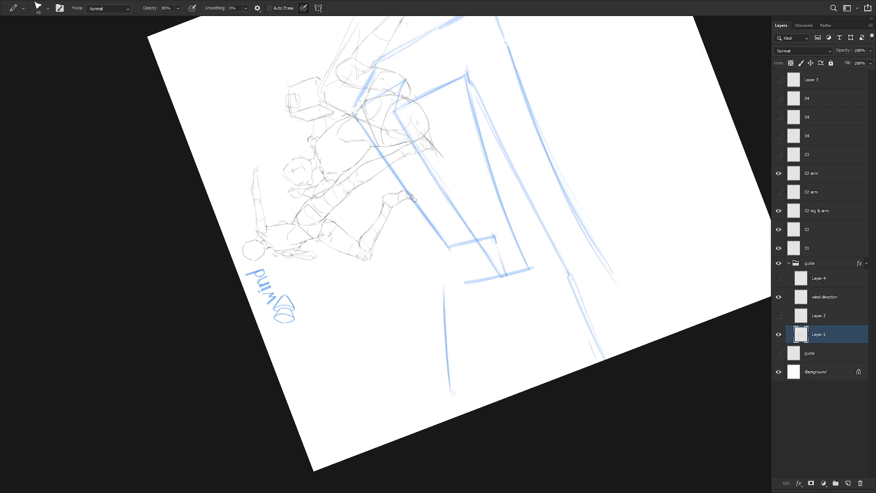
{"action": "mouse_move", "coordinate": [511, 192]}
{"action": "left_mouse_down"}
{"action": "mouse_move", "coordinate": [540, 228]}
{"action": "mouse_move", "coordinate": [518, 274]}
{"action": "mouse_move", "coordinate": [494, 238]}
{"action": "mouse_move", "coordinate": [446, 108]}
{"action": "left_mouse_up"}
{"action": "key", "text": "e"}
{"action": "mouse_move", "coordinate": [446, 277]}
{"action": "left_mouse_down"}
{"action": "mouse_move", "coordinate": [455, 357]}
{"action": "mouse_move", "coordinate": [452, 328]}
{"action": "left_mouse_up"}
{"action": "key", "text": "b"}
{"action": "mouse_move", "coordinate": [461, 429]}
{"action": "left_mouse_down"}
{"action": "mouse_move", "coordinate": [451, 296]}
{"action": "mouse_move", "coordinate": [454, 372]}
{"action": "left_mouse_up"}
{"action": "key", "text": "ctrl+z"}
{"action": "left_click_drag", "start_coordinate": [450, 290], "coordinate": [462, 441]}
Step: With the view upright again, redraw and reinforce the left vertical step edge
{"action": "key", "text": "Escape"}
{"action": "left_click_drag", "start_coordinate": [406, 248], "coordinate": [395, 299]}
{"action": "key", "text": "e"}
{"action": "left_click_drag", "start_coordinate": [401, 269], "coordinate": [390, 321]}
{"action": "key", "text": "b"}
{"action": "left_click_drag", "start_coordinate": [407, 249], "coordinate": [391, 335]}
{"action": "key", "text": "e"}
{"action": "scroll", "coordinate": [554, 377], "scroll_direction": "down", "scroll_amount": 3}
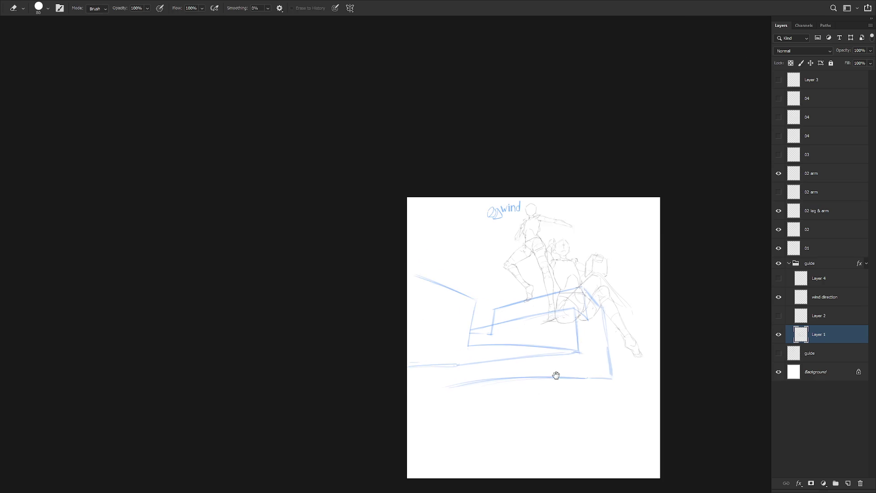
Step: Zoom out and lasso-delete the stray lower-left step line
{"action": "scroll", "coordinate": [555, 378], "scroll_direction": "down", "scroll_amount": 2}
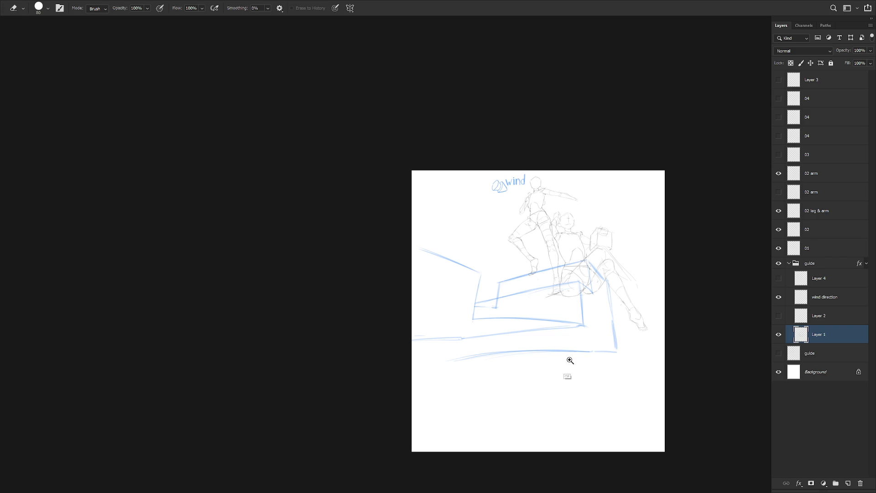
{"action": "scroll", "coordinate": [555, 365], "scroll_direction": "up", "scroll_amount": 3}
{"action": "key", "text": "l"}
{"action": "mouse_move", "coordinate": [607, 314]}
{"action": "left_mouse_down"}
{"action": "mouse_move", "coordinate": [549, 301]}
{"action": "mouse_move", "coordinate": [356, 303]}
{"action": "left_mouse_up"}
{"action": "key", "text": "Delete"}
{"action": "key", "text": "ctrl+d"}
{"action": "key", "text": "b"}
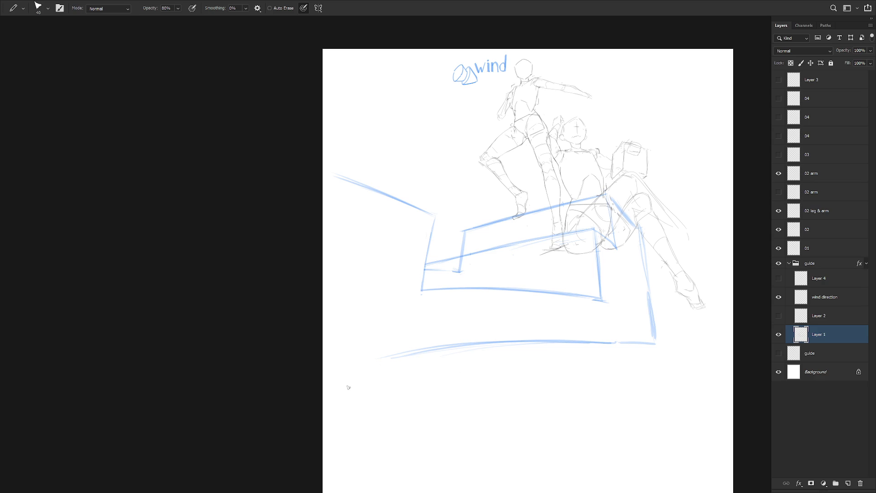
Step: Test two strokes along the lower curve beneath the base line, undoing both
{"action": "left_click_drag", "start_coordinate": [543, 350], "coordinate": [398, 360]}
{"action": "key", "text": "ctrl+z"}
{"action": "left_click_drag", "start_coordinate": [588, 351], "coordinate": [410, 361]}
{"action": "key", "text": "ctrl+z"}
{"action": "key", "text": "e"}
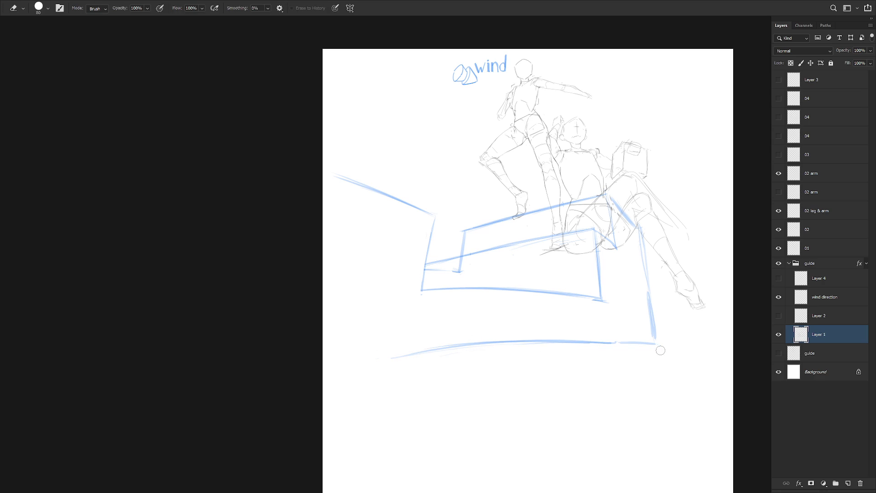
{"action": "mouse_move", "coordinate": [624, 336]}
{"action": "left_mouse_down"}
{"action": "mouse_move", "coordinate": [596, 144]}
{"action": "mouse_move", "coordinate": [590, 179]}
{"action": "left_mouse_up"}
Step: Erase a piece of the right blue stroke and undo the straight bottom strokes
{"action": "mouse_move", "coordinate": [537, 134]}
{"action": "left_mouse_down"}
{"action": "mouse_move", "coordinate": [532, 369]}
{"action": "mouse_move", "coordinate": [532, 190]}
{"action": "mouse_move", "coordinate": [519, 339]}
{"action": "mouse_move", "coordinate": [530, 192]}
{"action": "mouse_move", "coordinate": [520, 326]}
{"action": "left_mouse_up"}
{"action": "key", "text": "b"}
{"action": "key", "text": "ctrl+z"}
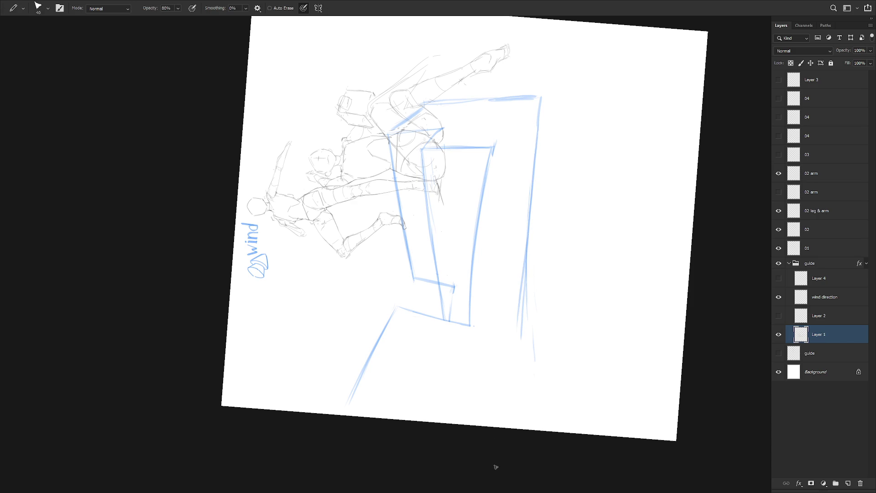
{"action": "key", "text": "Escape"}
{"action": "key", "text": "ctrl+z"}
{"action": "key", "text": "ctrl+z"}
{"action": "key", "text": "ctrl+z"}
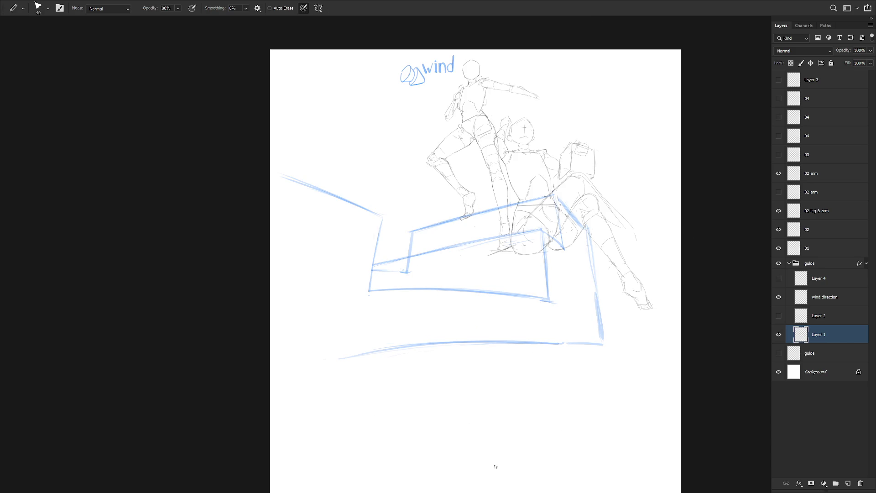
{"action": "left_click_drag", "start_coordinate": [502, 386], "coordinate": [371, 359]}
{"action": "key", "text": "e"}
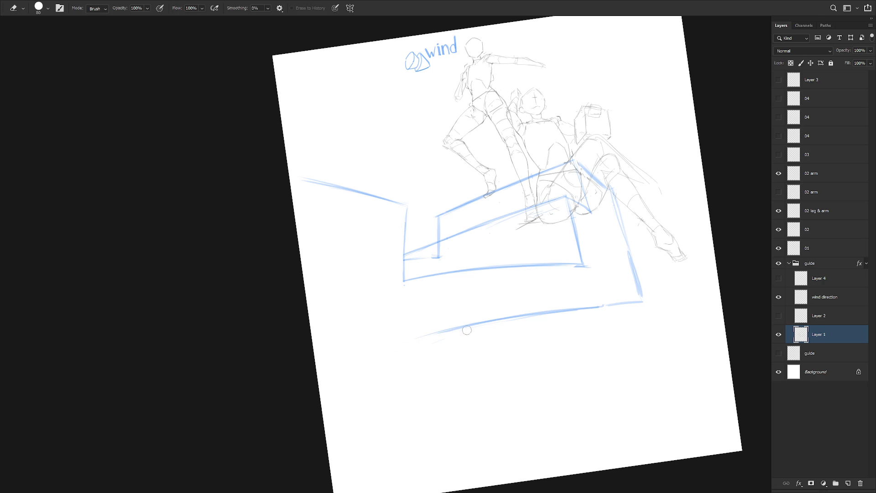
{"action": "key", "text": "b"}
{"action": "key", "text": "ctrl+z"}
{"action": "key", "text": "ctrl+z"}
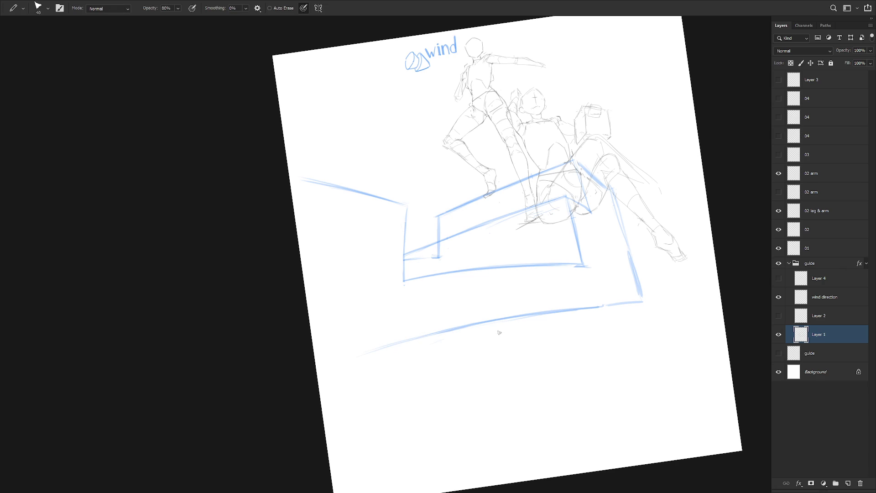
Step: Thin the short stroke at the step and draw a long lower step line toward the lower left
{"action": "key", "text": "e"}
{"action": "mouse_move", "coordinate": [421, 336]}
{"action": "left_mouse_down"}
{"action": "mouse_move", "coordinate": [436, 336]}
{"action": "mouse_move", "coordinate": [340, 357]}
{"action": "mouse_move", "coordinate": [525, 314]}
{"action": "left_mouse_up"}
{"action": "key", "text": "ctrl+z"}
{"action": "key", "text": "b"}
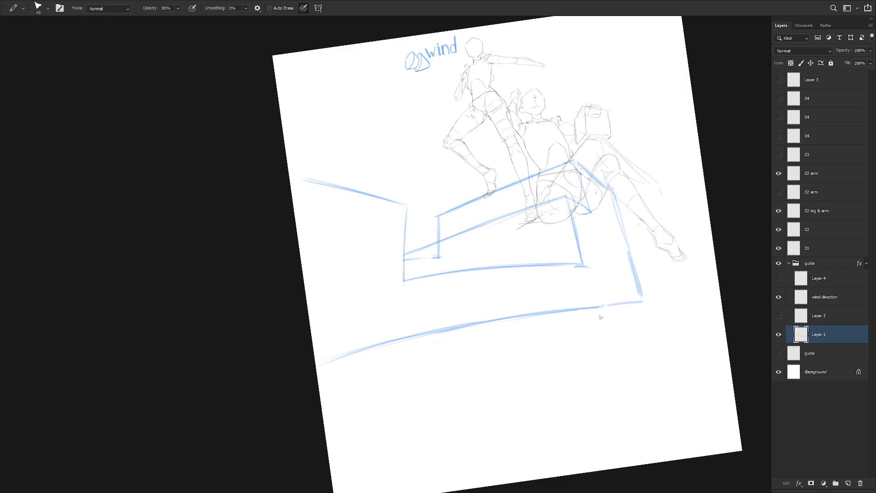
{"action": "key", "text": "e"}
{"action": "left_click_drag", "start_coordinate": [413, 257], "coordinate": [442, 260]}
{"action": "key", "text": "b"}
{"action": "mouse_move", "coordinate": [659, 322]}
{"action": "left_mouse_down"}
{"action": "mouse_move", "coordinate": [578, 334]}
{"action": "mouse_move", "coordinate": [340, 403]}
{"action": "mouse_move", "coordinate": [652, 320]}
{"action": "mouse_move", "coordinate": [655, 328]}
{"action": "mouse_move", "coordinate": [458, 385]}
{"action": "mouse_move", "coordinate": [665, 332]}
{"action": "left_mouse_up"}
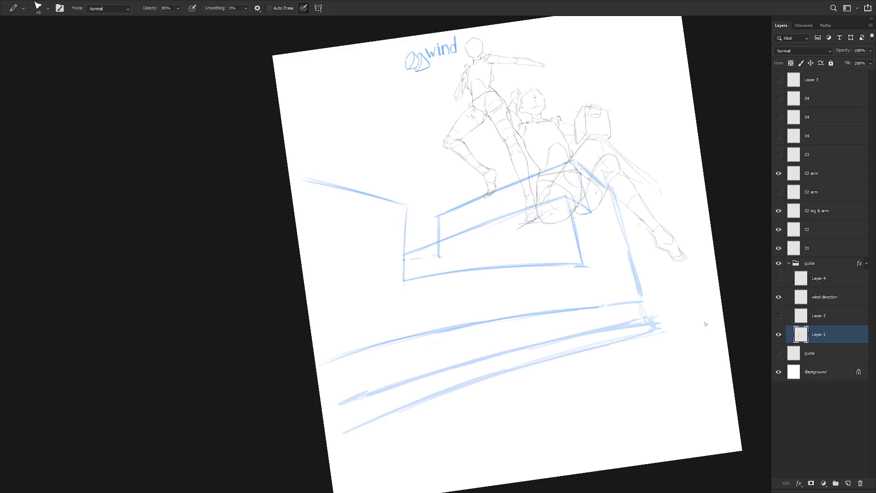
Step: Join the right vertical to the lower step lines and redraw the box's right edge
{"action": "mouse_move", "coordinate": [640, 300]}
{"action": "left_mouse_down"}
{"action": "mouse_move", "coordinate": [660, 330]}
{"action": "mouse_move", "coordinate": [629, 339]}
{"action": "mouse_move", "coordinate": [649, 323]}
{"action": "left_mouse_up"}
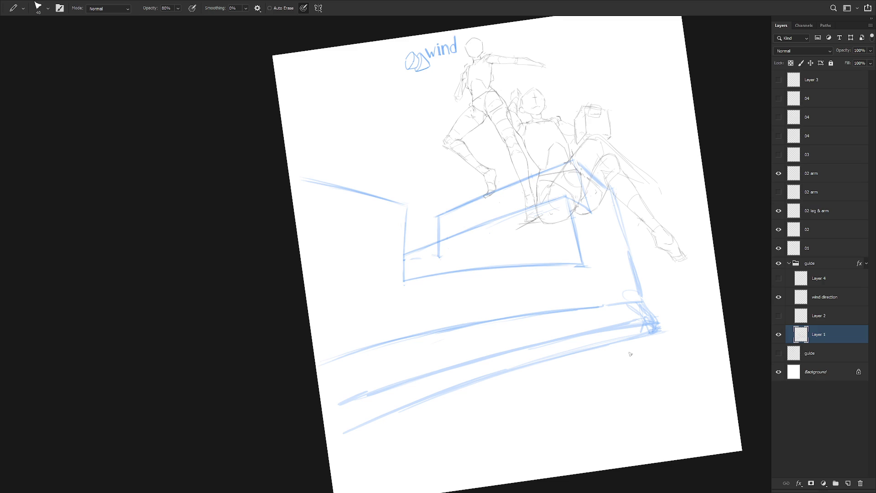
{"action": "left_click_drag", "start_coordinate": [570, 208], "coordinate": [575, 262]}
{"action": "mouse_move", "coordinate": [572, 233]}
{"action": "left_mouse_down"}
{"action": "mouse_move", "coordinate": [575, 262]}
{"action": "mouse_move", "coordinate": [567, 268]}
{"action": "left_mouse_up"}
{"action": "mouse_move", "coordinate": [617, 214]}
{"action": "left_mouse_down"}
{"action": "mouse_move", "coordinate": [617, 259]}
{"action": "mouse_move", "coordinate": [579, 227]}
{"action": "left_mouse_up"}
{"action": "key", "text": "e"}
{"action": "key", "text": "b"}
{"action": "key", "text": "e"}
{"action": "key", "text": "b"}
Step: Try a stroke along the box's bottom edge, undo it, and select the '02 leg & arm' layer
{"action": "mouse_move", "coordinate": [571, 263]}
{"action": "left_mouse_down"}
{"action": "mouse_move", "coordinate": [637, 262]}
{"action": "mouse_move", "coordinate": [557, 264]}
{"action": "mouse_move", "coordinate": [638, 262]}
{"action": "left_mouse_up"}
{"action": "key", "text": "ctrl+z"}
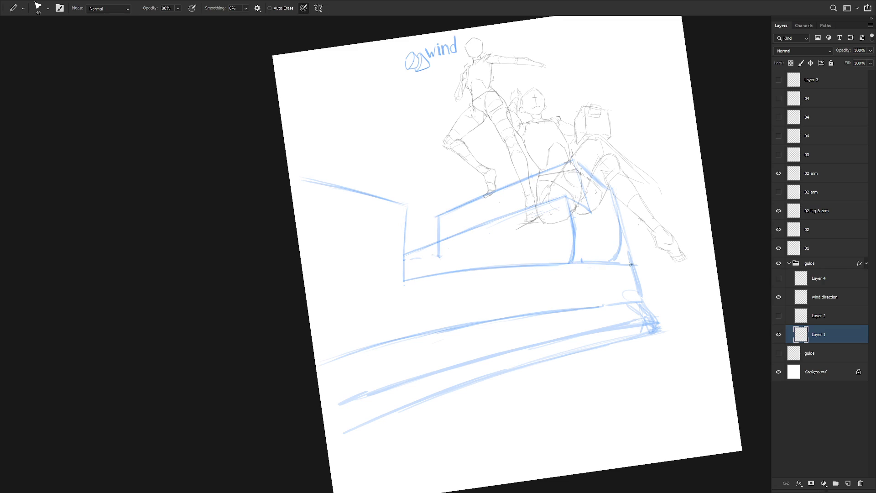
{"action": "key", "text": "e"}
{"action": "key", "text": "b"}
{"action": "left_click", "coordinate": [817, 210]}
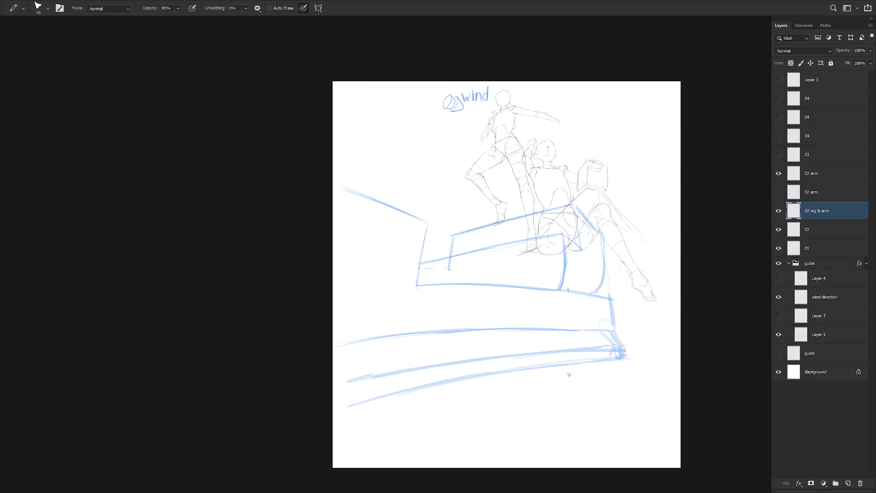
Step: Show Layer 3 and the 04 layers, duplicate the staircase guide as Layer 1 copy, and hide Layer 1
{"action": "left_click_drag", "start_coordinate": [779, 80], "coordinate": [778, 136]}
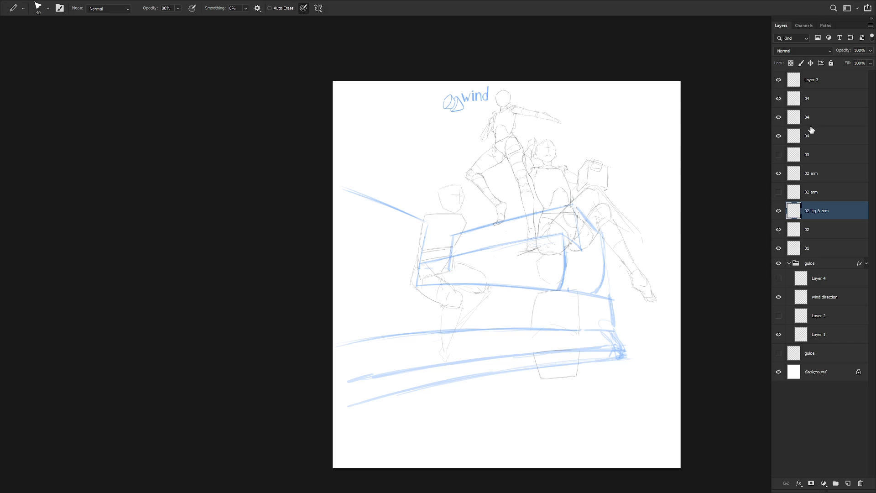
{"action": "scroll", "coordinate": [614, 305], "scroll_direction": "up", "scroll_amount": 2}
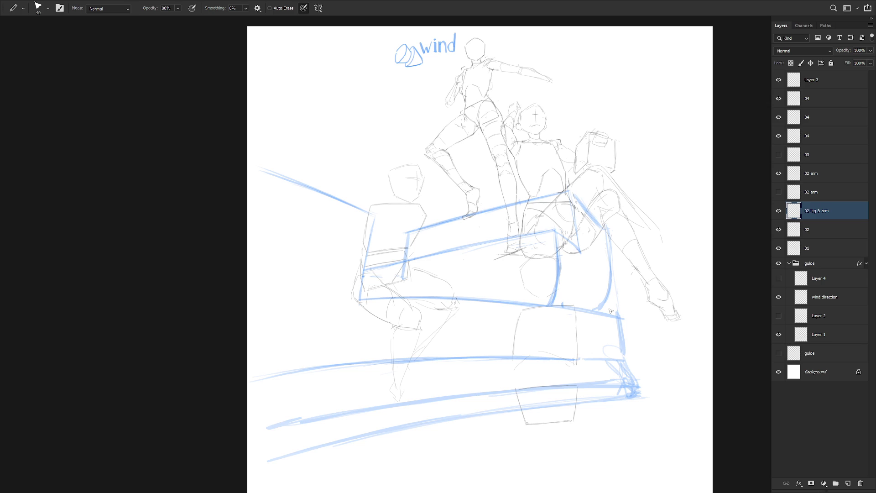
{"action": "left_click", "coordinate": [778, 334]}
{"action": "left_click", "coordinate": [824, 339]}
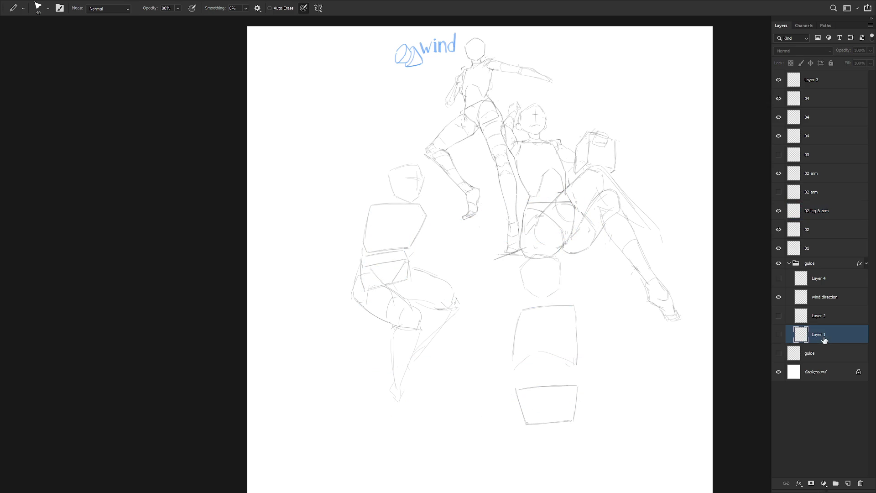
{"action": "left_click", "coordinate": [778, 334]}
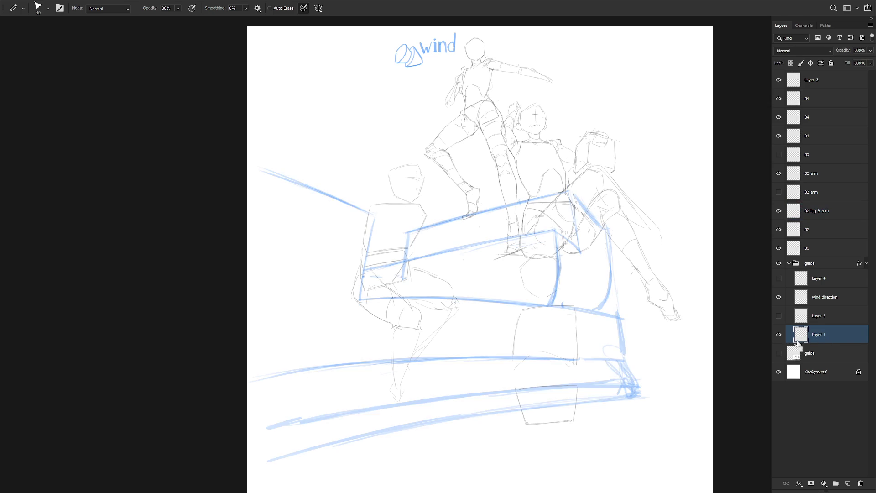
{"action": "key", "text": "ctrl+j"}
{"action": "left_click", "coordinate": [778, 354]}
{"action": "scroll", "coordinate": [619, 385], "scroll_direction": "down", "scroll_amount": 2, "text": "alt"}
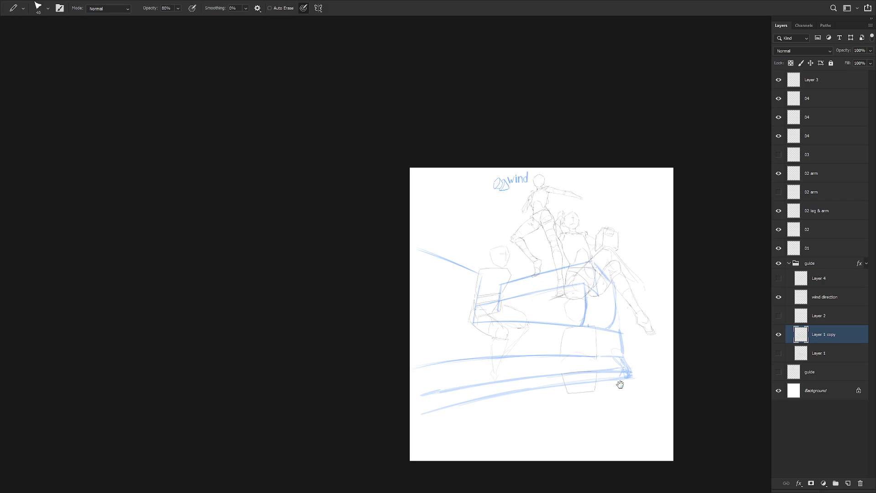
Step: Lasso and delete two stretches of the lower blue guide lines on the copied layer
{"action": "key", "text": "l"}
{"action": "mouse_move", "coordinate": [638, 361]}
{"action": "left_mouse_down"}
{"action": "mouse_move", "coordinate": [389, 391]}
{"action": "mouse_move", "coordinate": [636, 369]}
{"action": "left_mouse_up"}
{"action": "key", "text": "Delete"}
{"action": "key", "text": "ctrl+d"}
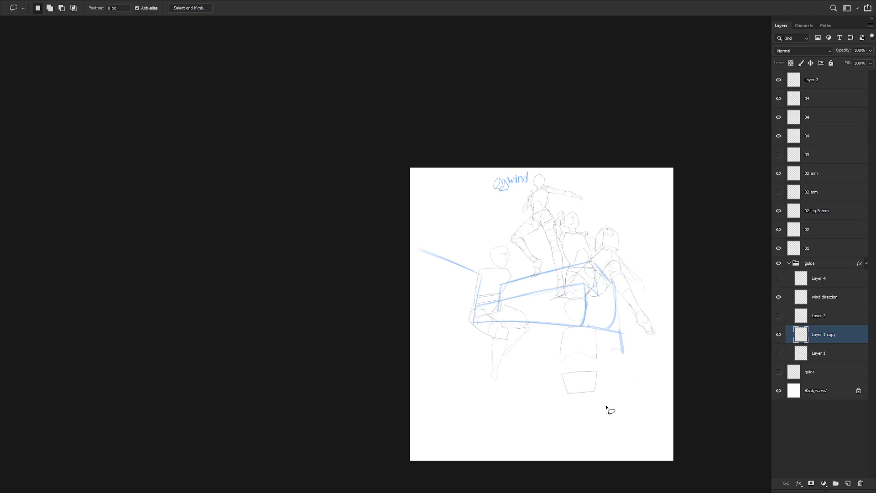
{"action": "scroll", "coordinate": [606, 406], "scroll_direction": "up", "scroll_amount": 2}
{"action": "mouse_move", "coordinate": [636, 393]}
{"action": "left_mouse_down"}
{"action": "mouse_move", "coordinate": [645, 358]}
{"action": "mouse_move", "coordinate": [626, 328]}
{"action": "mouse_move", "coordinate": [620, 277]}
{"action": "mouse_move", "coordinate": [583, 278]}
{"action": "mouse_move", "coordinate": [481, 313]}
{"action": "mouse_move", "coordinate": [448, 305]}
{"action": "mouse_move", "coordinate": [359, 221]}
{"action": "mouse_move", "coordinate": [391, 419]}
{"action": "left_mouse_up"}
{"action": "key", "text": "Delete"}
{"action": "key", "text": "ctrl+d"}
Step: Save the sketch as a new PSD file named '1118', accepting the compatibility options
{"action": "key", "text": "ctrl+s"}
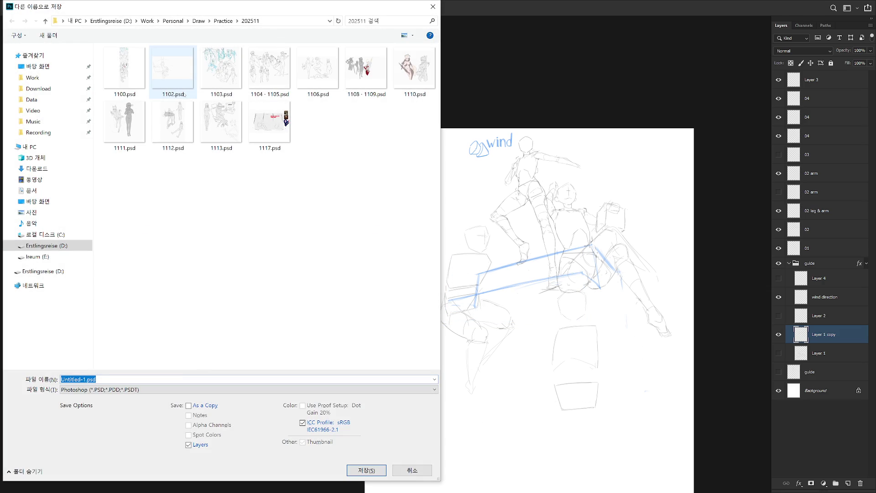
{"action": "type", "text": "1118"}
{"action": "key", "text": "Return"}
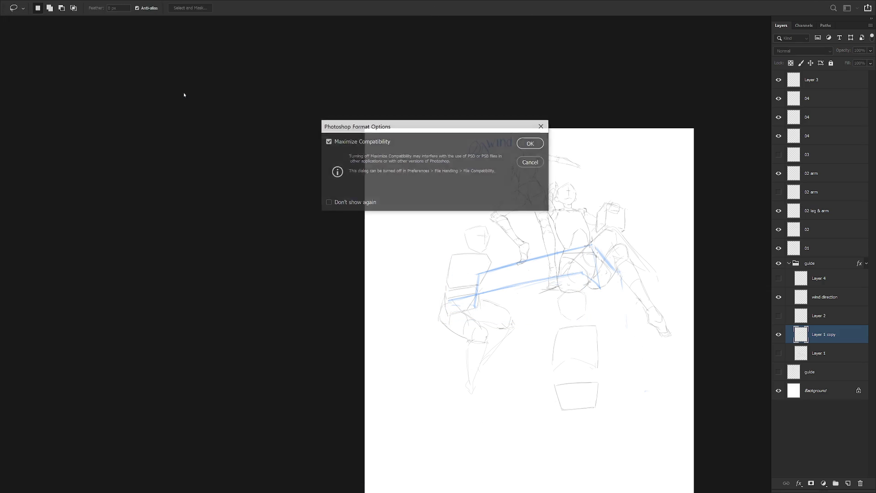
{"action": "key", "text": "Return"}
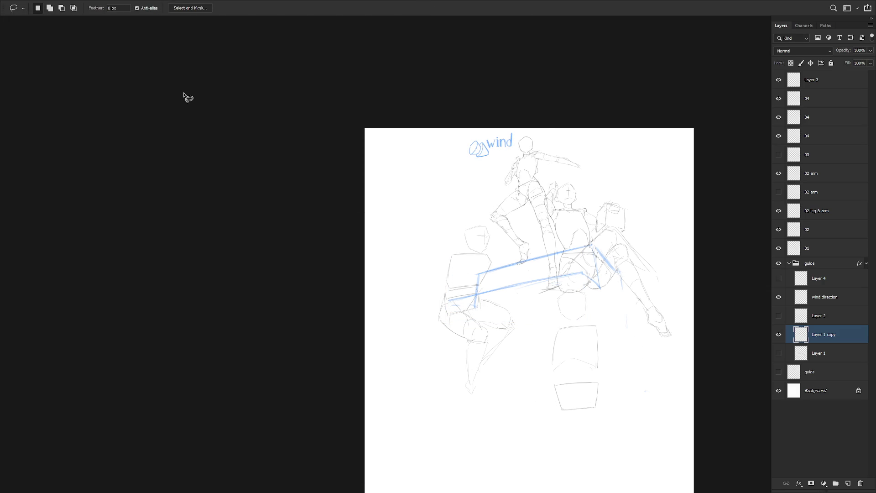
{"action": "scroll", "coordinate": [586, 352], "scroll_direction": "up", "scroll_amount": 1}
{"action": "left_click_drag", "start_coordinate": [601, 346], "coordinate": [576, 375]}
{"action": "key", "text": "b"}
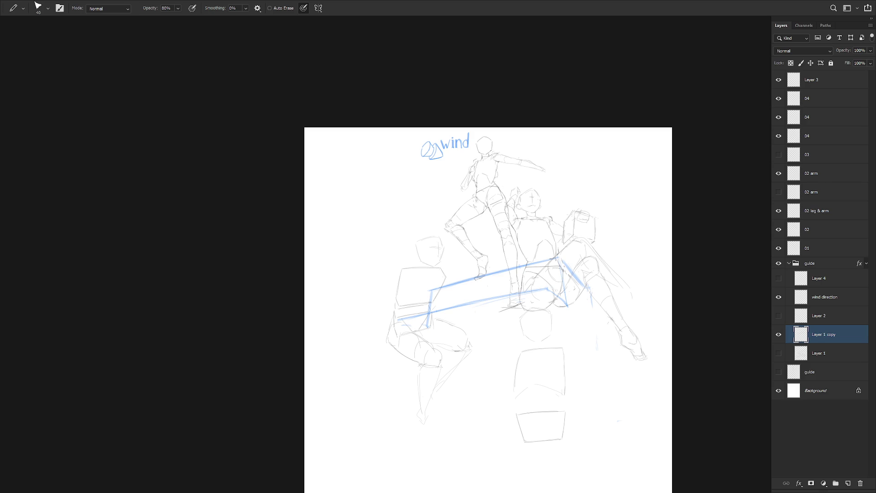
Step: Compare the copied guide against the original and Layer 4 box guides, leaving the copy visible
{"action": "left_click", "coordinate": [778, 334]}
{"action": "left_click", "coordinate": [778, 352]}
{"action": "left_click", "coordinate": [778, 353]}
{"action": "left_click", "coordinate": [778, 279]}
{"action": "left_click", "coordinate": [778, 281]}
{"action": "left_click", "coordinate": [779, 280]}
{"action": "left_click", "coordinate": [778, 280]}
{"action": "left_click", "coordinate": [778, 335]}
{"action": "scroll", "coordinate": [582, 329], "scroll_direction": "down", "scroll_amount": 1}
{"action": "scroll", "coordinate": [582, 329], "scroll_direction": "up", "scroll_amount": 2}
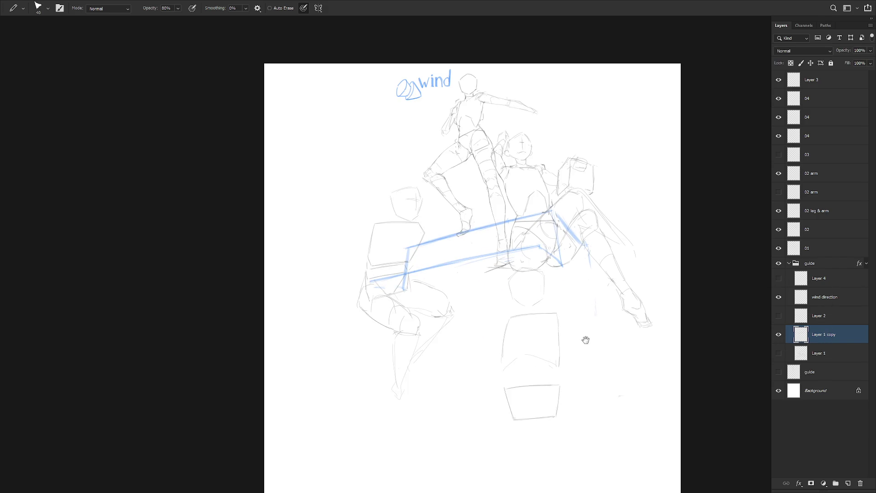
Step: Draw blue vertical legs on the guide's right and left, hiding the three 04 figure layers
{"action": "key", "text": "e"}
{"action": "key", "text": "b"}
{"action": "left_click_drag", "start_coordinate": [586, 220], "coordinate": [598, 290]}
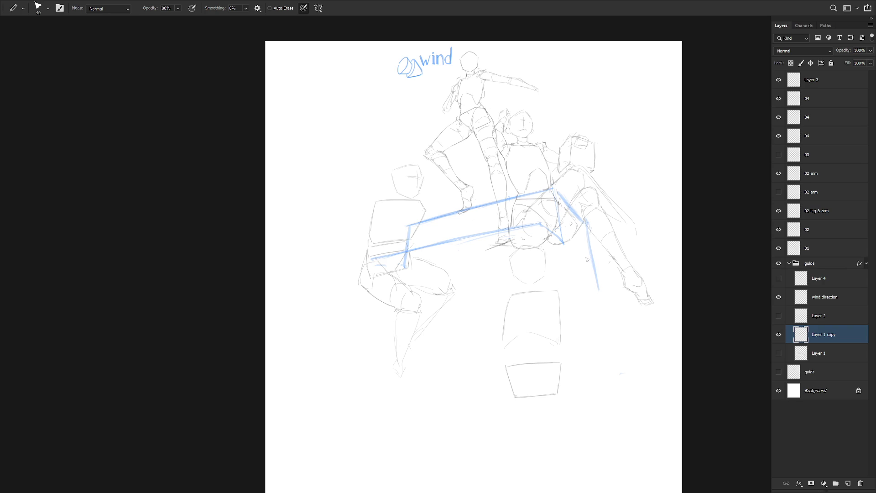
{"action": "left_click_drag", "start_coordinate": [372, 258], "coordinate": [360, 333]}
{"action": "left_click_drag", "start_coordinate": [778, 99], "coordinate": [778, 136]}
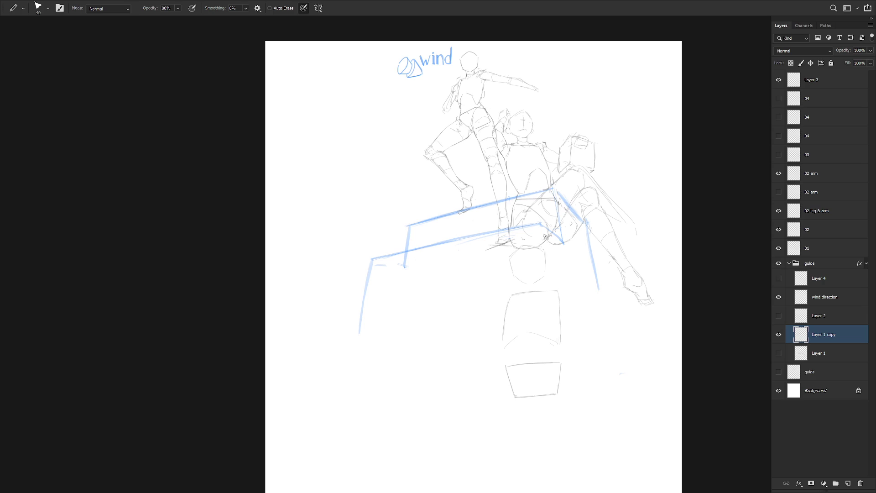
{"action": "left_click_drag", "start_coordinate": [433, 220], "coordinate": [434, 243]}
Step: Delete the left guide strokes and draw lighter vertical legs along the rail
{"action": "key", "text": "l"}
{"action": "mouse_move", "coordinate": [414, 213]}
{"action": "left_mouse_down"}
{"action": "mouse_move", "coordinate": [401, 250]}
{"action": "mouse_move", "coordinate": [430, 239]}
{"action": "mouse_move", "coordinate": [438, 204]}
{"action": "mouse_move", "coordinate": [479, 236]}
{"action": "mouse_move", "coordinate": [479, 203]}
{"action": "mouse_move", "coordinate": [510, 229]}
{"action": "mouse_move", "coordinate": [511, 261]}
{"action": "left_mouse_up"}
{"action": "key", "text": "Delete"}
{"action": "key", "text": "ctrl+d"}
{"action": "key", "text": "b"}
{"action": "left_click_drag", "start_coordinate": [481, 221], "coordinate": [480, 267]}
{"action": "left_click_drag", "start_coordinate": [434, 222], "coordinate": [429, 273]}
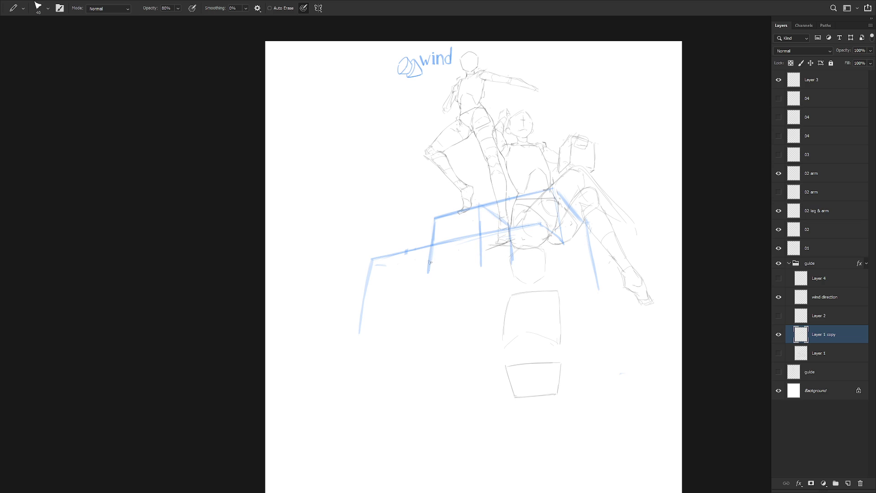
{"action": "key", "text": "ctrl+z"}
{"action": "left_click_drag", "start_coordinate": [437, 221], "coordinate": [429, 271]}
Step: Hide the redrawn bench guide, keep the original hidden, and select the 01 figure layer
{"action": "left_click", "coordinate": [779, 335]}
{"action": "left_click", "coordinate": [779, 354]}
{"action": "left_click", "coordinate": [778, 354]}
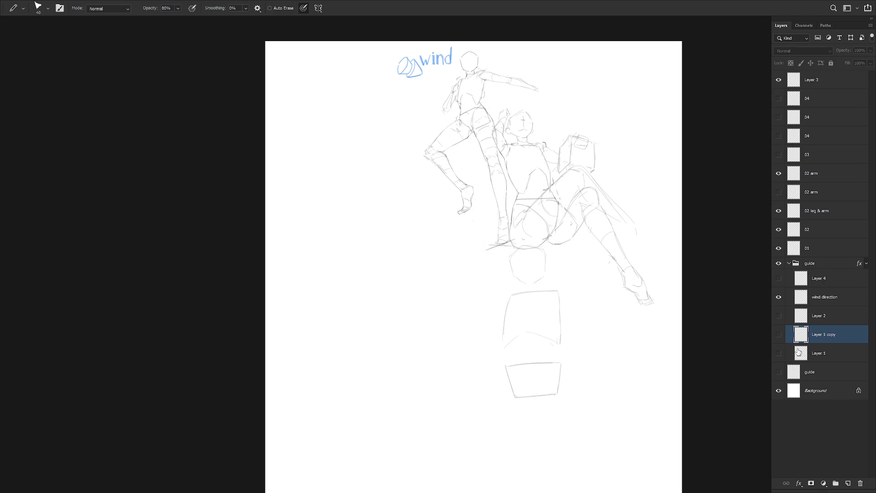
{"action": "left_click", "coordinate": [778, 248]}
{"action": "left_click", "coordinate": [778, 248]}
{"action": "left_click", "coordinate": [817, 250]}
{"action": "scroll", "coordinate": [511, 255], "scroll_direction": "up", "scroll_amount": 3}
Step: Show Layer 4's thin blue box guide and hide the 01 figure sketch
{"action": "key", "text": "l"}
{"action": "mouse_move", "coordinate": [513, 250]}
{"action": "left_mouse_down"}
{"action": "mouse_move", "coordinate": [527, 218]}
{"action": "mouse_move", "coordinate": [498, 236]}
{"action": "mouse_move", "coordinate": [465, 240]}
{"action": "left_mouse_up"}
{"action": "scroll", "coordinate": [534, 283], "scroll_direction": "down", "scroll_amount": 3}
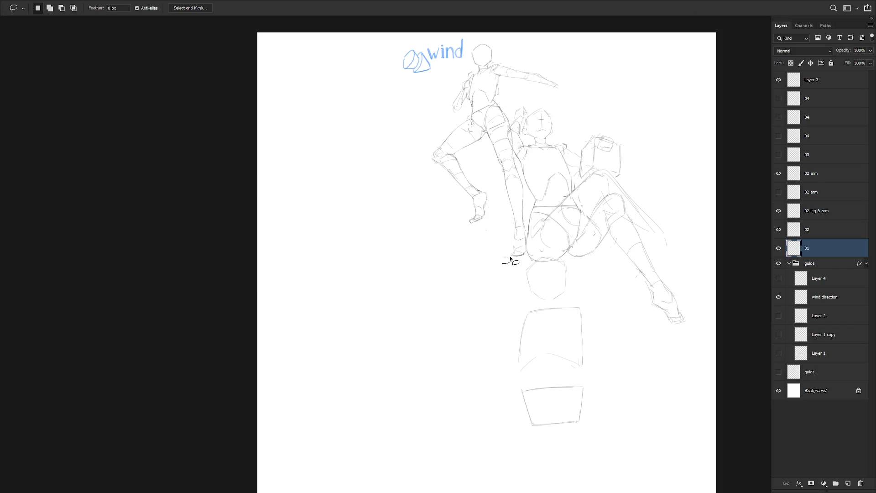
{"action": "scroll", "coordinate": [598, 348], "scroll_direction": "down", "scroll_amount": 1}
{"action": "left_click", "coordinate": [780, 279]}
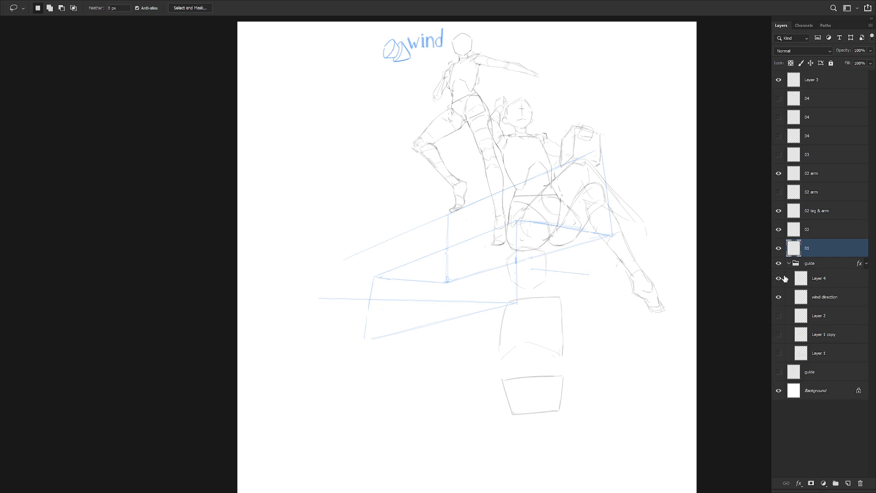
{"action": "left_click", "coordinate": [779, 248]}
{"action": "left_click", "coordinate": [778, 248]}
{"action": "left_click", "coordinate": [778, 279]}
{"action": "left_click", "coordinate": [778, 278]}
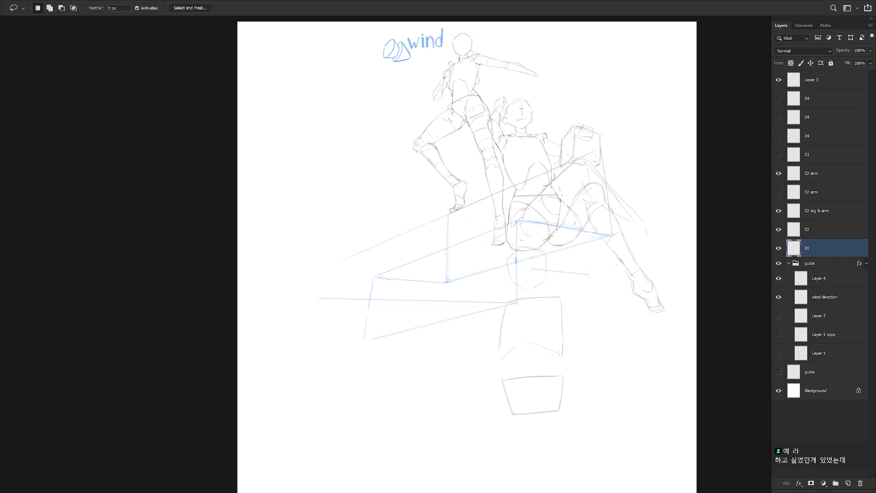
{"action": "left_click", "coordinate": [827, 353]}
{"action": "left_click", "coordinate": [779, 299]}
{"action": "left_click", "coordinate": [779, 301]}
{"action": "left_click", "coordinate": [825, 299]}
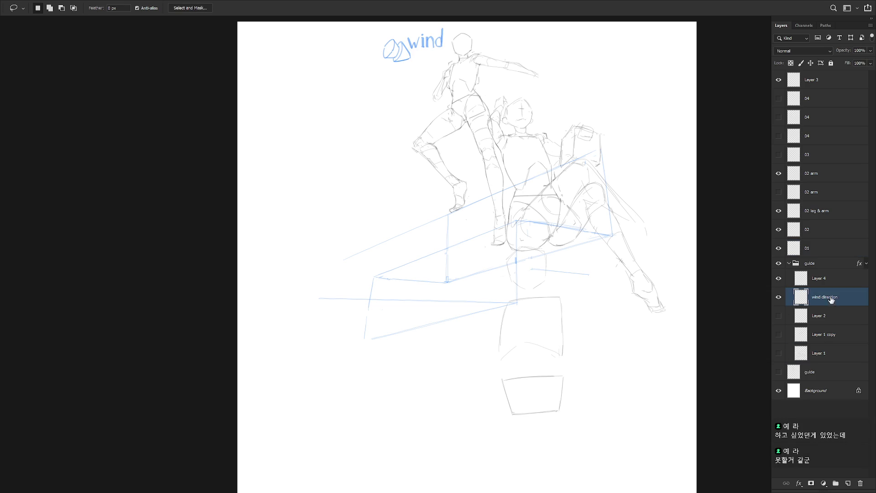
{"action": "left_click", "coordinate": [824, 279]}
{"action": "left_click", "coordinate": [779, 280]}
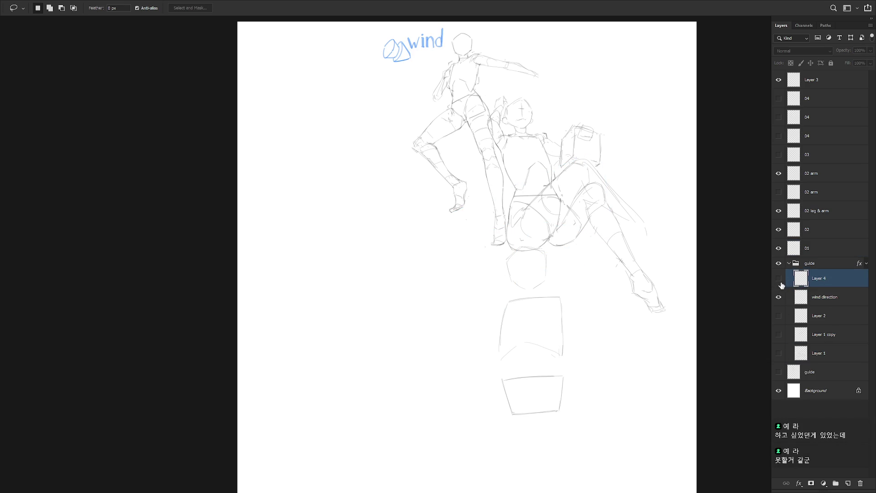
{"action": "left_click", "coordinate": [779, 280]}
{"action": "left_click", "coordinate": [779, 280]}
{"action": "left_click", "coordinate": [779, 353]}
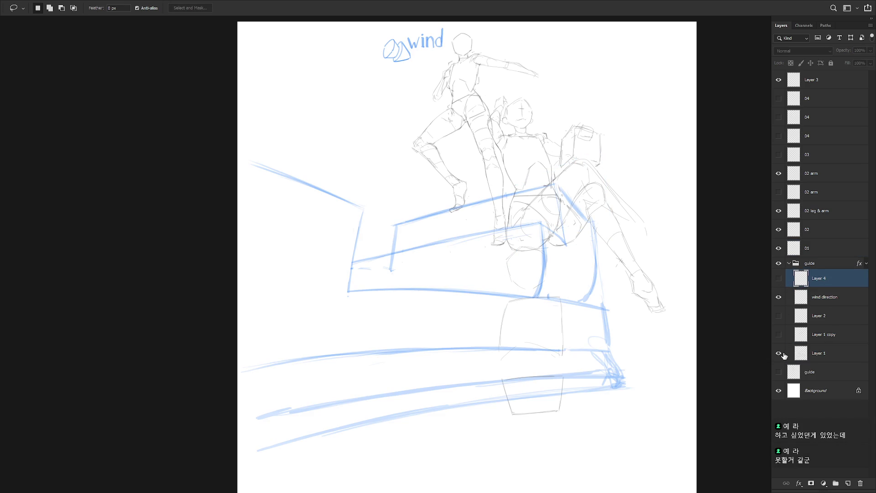
{"action": "left_click", "coordinate": [779, 353]}
{"action": "left_click", "coordinate": [779, 336]}
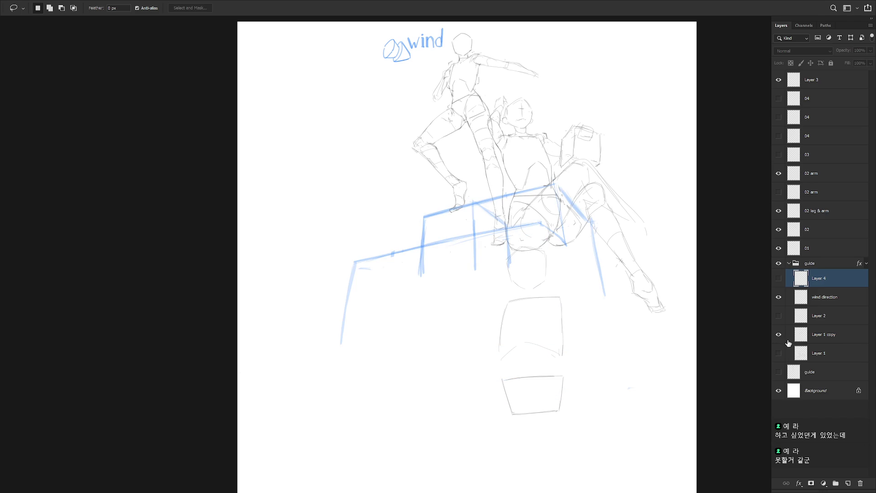
{"action": "left_click", "coordinate": [826, 340]}
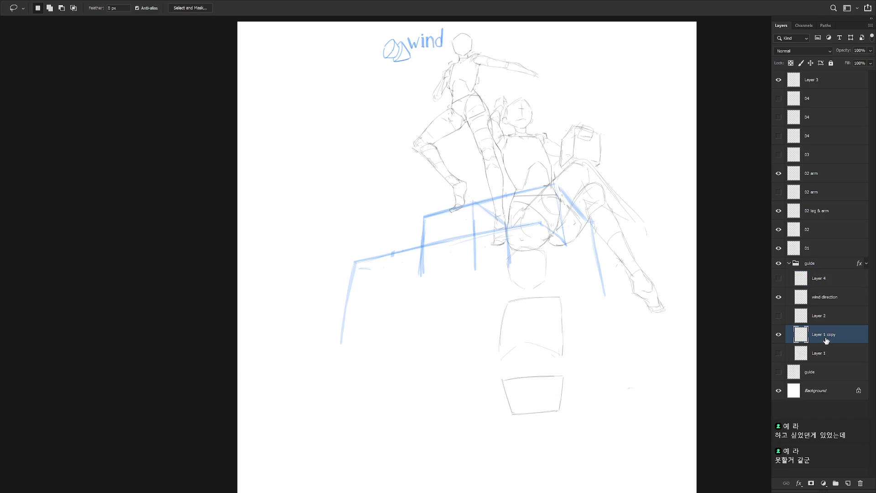
{"action": "left_click", "coordinate": [779, 335]}
{"action": "left_click", "coordinate": [779, 354]}
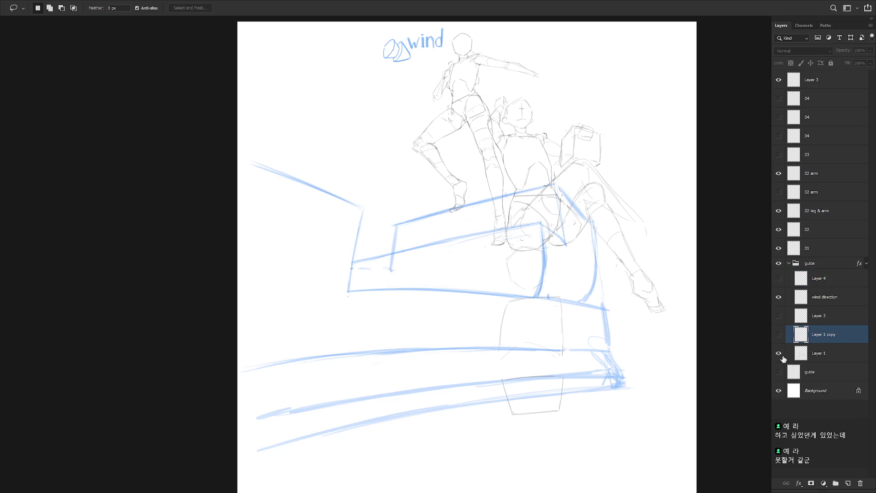
{"action": "left_click", "coordinate": [779, 354]}
{"action": "left_click", "coordinate": [779, 317]}
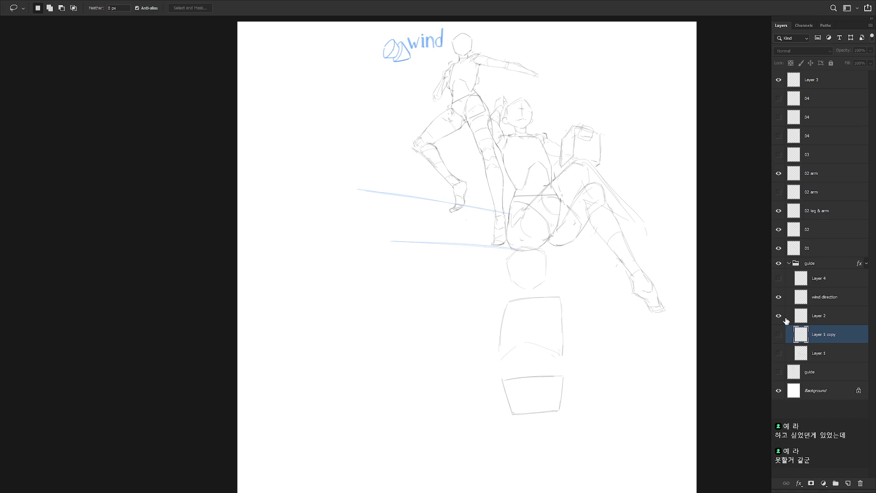
{"action": "left_click", "coordinate": [779, 317]}
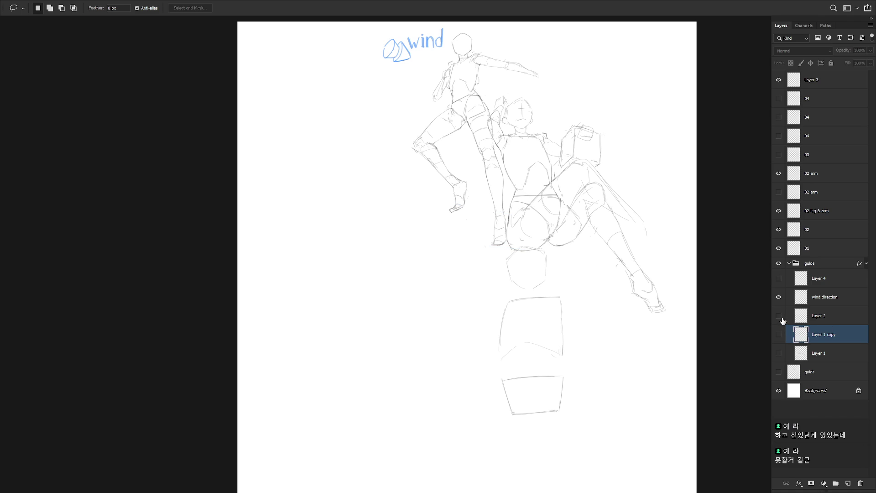
{"action": "left_click", "coordinate": [779, 280]}
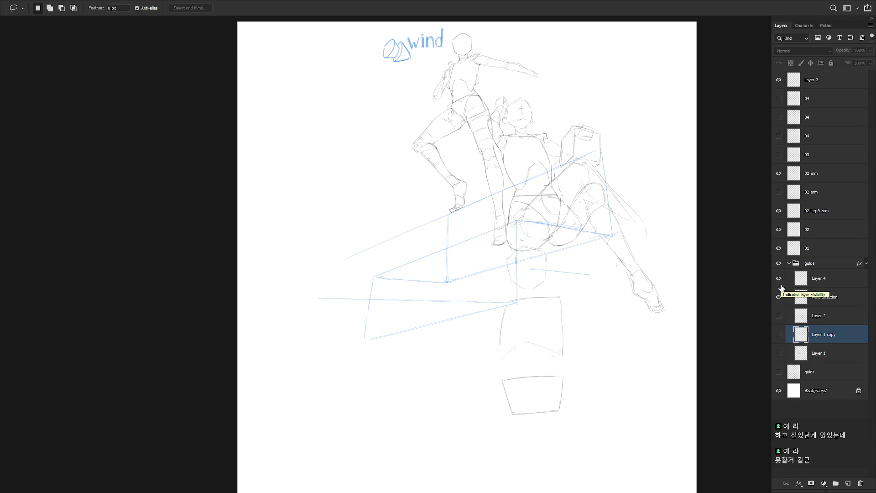
{"action": "left_click", "coordinate": [826, 283]}
{"action": "key", "text": "ctrl+j"}
Step: Hide the original box guide and draw a long blue rail rising right plus the box's right edge
{"action": "left_click", "coordinate": [779, 297]}
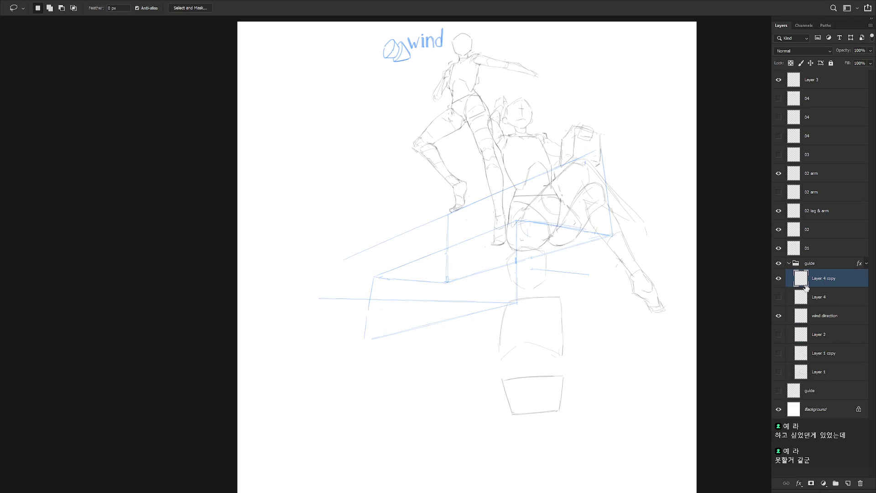
{"action": "left_click_drag", "start_coordinate": [445, 219], "coordinate": [324, 276]}
{"action": "left_click", "coordinate": [450, 215]}
{"action": "key", "text": "b"}
{"action": "left_click_drag", "start_coordinate": [428, 224], "coordinate": [599, 133]}
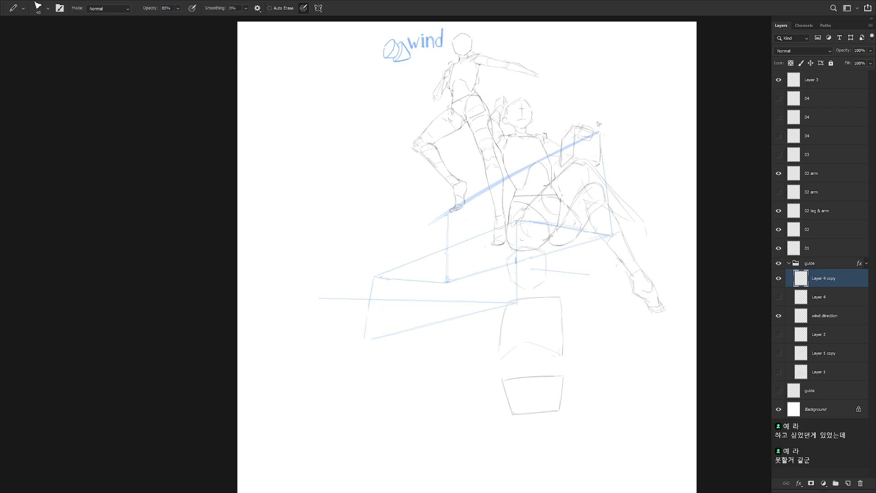
{"action": "left_click_drag", "start_coordinate": [601, 161], "coordinate": [602, 175]}
Step: Delete the stray guide lines below and left of the box, then draw a new blue base line
{"action": "key", "text": "l"}
{"action": "mouse_move", "coordinate": [454, 330]}
{"action": "left_mouse_down"}
{"action": "mouse_move", "coordinate": [518, 314]}
{"action": "mouse_move", "coordinate": [461, 297]}
{"action": "mouse_move", "coordinate": [372, 299]}
{"action": "mouse_move", "coordinate": [429, 358]}
{"action": "left_mouse_up"}
{"action": "key", "text": "Delete"}
{"action": "left_click_drag", "start_coordinate": [365, 305], "coordinate": [280, 330]}
{"action": "key", "text": "Delete"}
{"action": "key", "text": "ctrl+d"}
{"action": "key", "text": "b"}
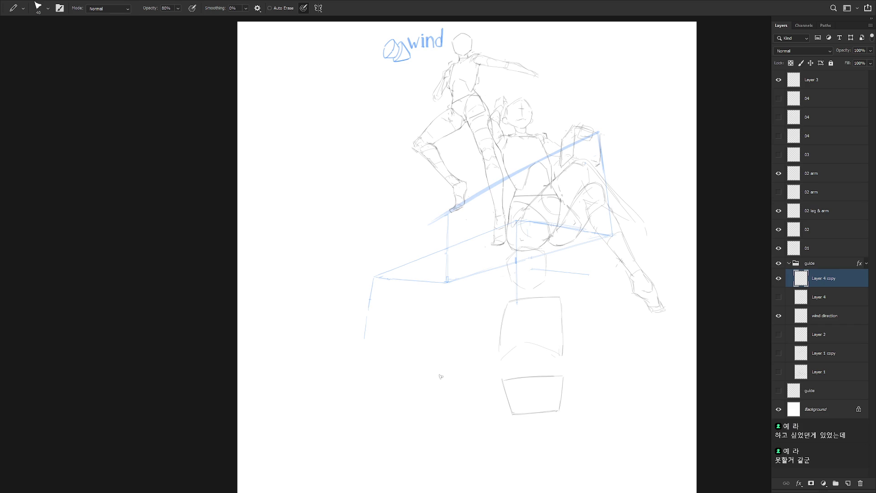
{"action": "left_click_drag", "start_coordinate": [361, 332], "coordinate": [520, 313]}
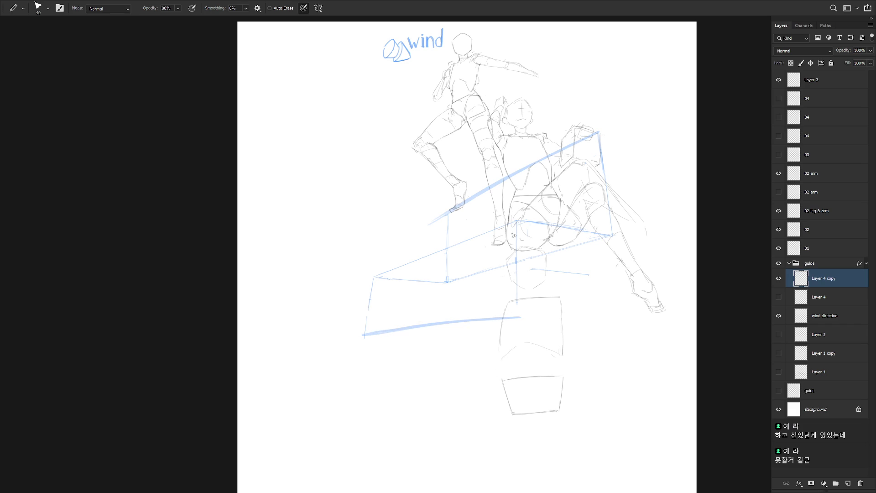
Step: Retrace the lower step's vertical edge until it reads darker
{"action": "left_click_drag", "start_coordinate": [515, 264], "coordinate": [517, 312]}
{"action": "left_click_drag", "start_coordinate": [515, 221], "coordinate": [517, 315]}
{"action": "key", "text": "ctrl+z"}
{"action": "left_click_drag", "start_coordinate": [515, 228], "coordinate": [514, 315]}
Step: Redraw the lower step's left edge and middle vertical edge as thinner blue lines
{"action": "key", "text": "e"}
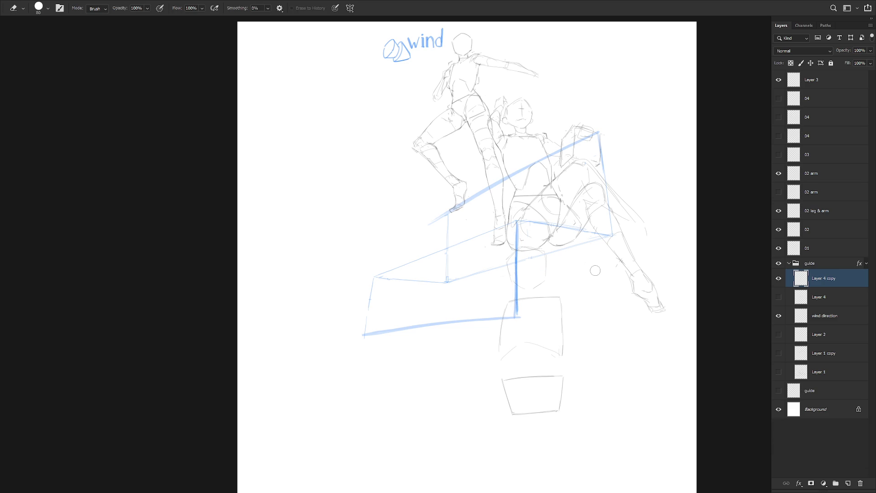
{"action": "key", "text": "b"}
{"action": "mouse_move", "coordinate": [373, 277]}
{"action": "left_mouse_down"}
{"action": "mouse_move", "coordinate": [361, 335]}
{"action": "mouse_move", "coordinate": [370, 282]}
{"action": "left_mouse_up"}
{"action": "key", "text": "ctrl+z"}
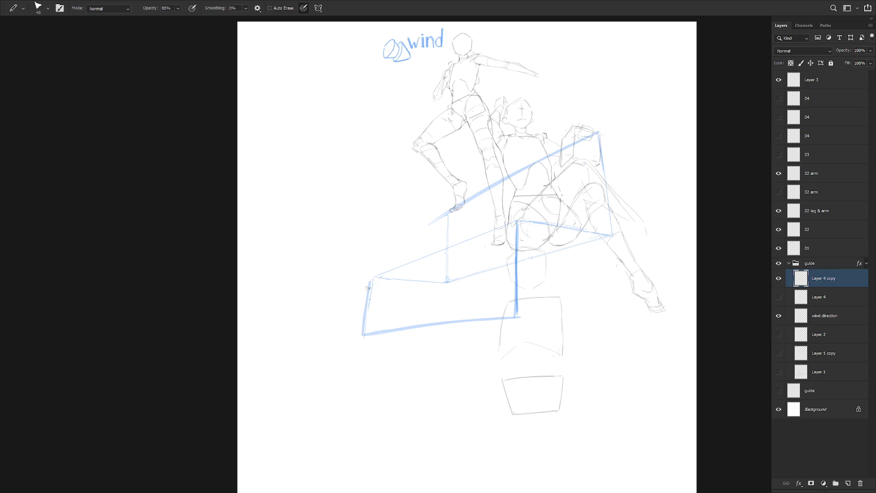
{"action": "key", "text": "ctrl+z"}
{"action": "left_click_drag", "start_coordinate": [364, 334], "coordinate": [373, 280]}
{"action": "left_click_drag", "start_coordinate": [448, 215], "coordinate": [443, 279]}
{"action": "key", "text": "ctrl+z"}
{"action": "left_click_drag", "start_coordinate": [448, 216], "coordinate": [445, 282]}
{"action": "key", "text": "e"}
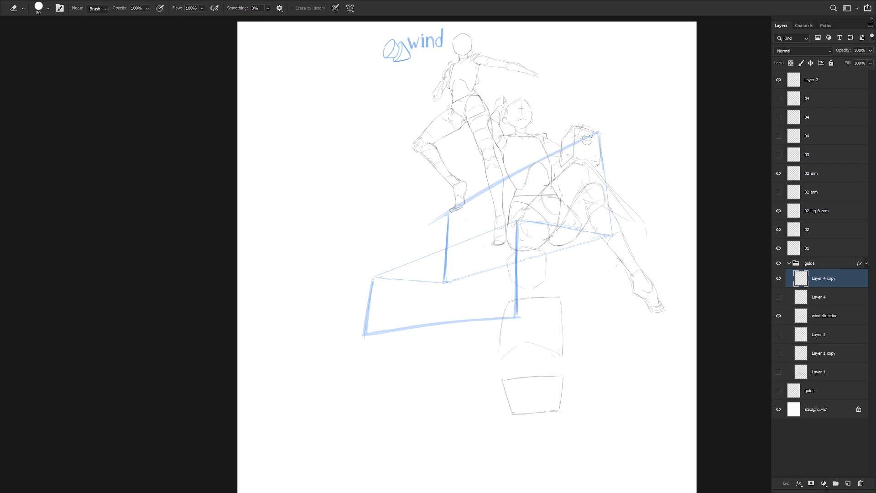
Step: Erase and redraw the upper step's right edge as a straight, darker blue line
{"action": "scroll", "coordinate": [545, 237], "scroll_direction": "up", "scroll_amount": 1}
{"action": "scroll", "coordinate": [545, 237], "scroll_direction": "right", "scroll_amount": 2}
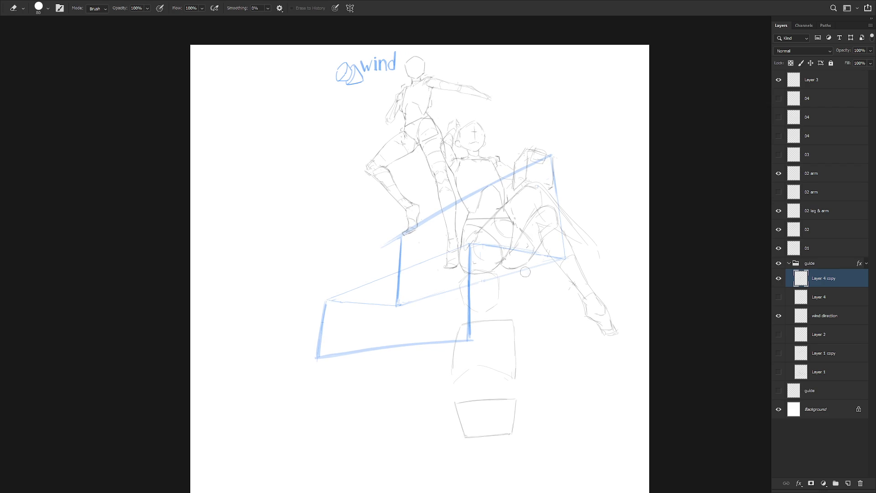
{"action": "left_click_drag", "start_coordinate": [551, 158], "coordinate": [566, 258]}
{"action": "key", "text": "b"}
{"action": "left_click_drag", "start_coordinate": [552, 153], "coordinate": [565, 257]}
{"action": "key", "text": "ctrl+z"}
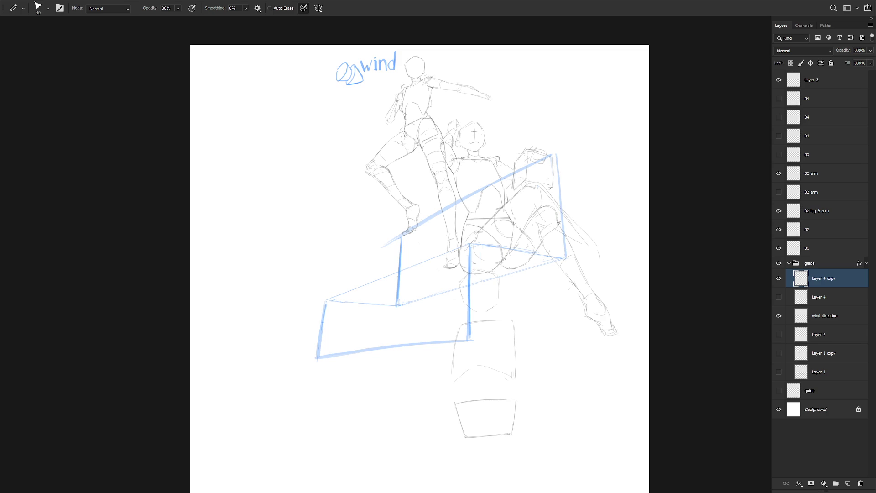
{"action": "left_click_drag", "start_coordinate": [556, 168], "coordinate": [563, 248]}
{"action": "key", "text": "ctrl+z"}
{"action": "key", "text": "ctrl+z"}
{"action": "left_click_drag", "start_coordinate": [553, 156], "coordinate": [565, 252]}
{"action": "left_click_drag", "start_coordinate": [558, 194], "coordinate": [561, 244]}
Step: Hide the Layer 3 sketch beneath the stairs, leaving the 02 arm layer visible
{"action": "left_click", "coordinate": [778, 173]}
{"action": "left_click", "coordinate": [778, 174]}
{"action": "left_click", "coordinate": [779, 79]}
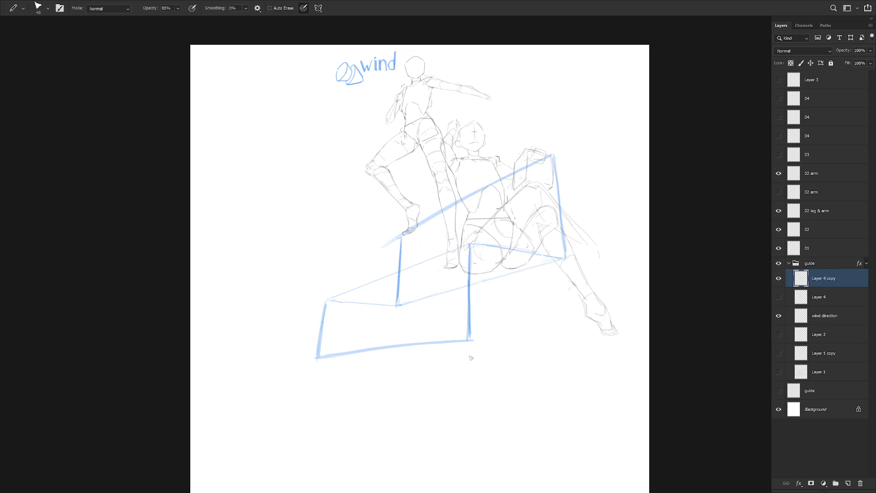
{"action": "scroll", "coordinate": [471, 363], "scroll_direction": "down", "scroll_amount": 1}
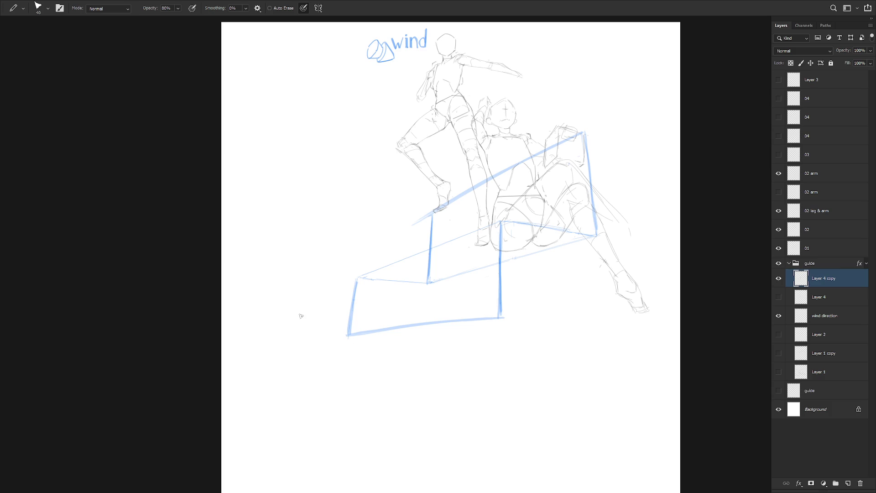
Step: With the view rotated, extend the step's bottom edge leftward and erase part of the thin parallel line
{"action": "key", "text": "r"}
{"action": "mouse_move", "coordinate": [463, 362]}
{"action": "left_mouse_down"}
{"action": "mouse_move", "coordinate": [569, 96]}
{"action": "mouse_move", "coordinate": [493, 157]}
{"action": "left_mouse_up"}
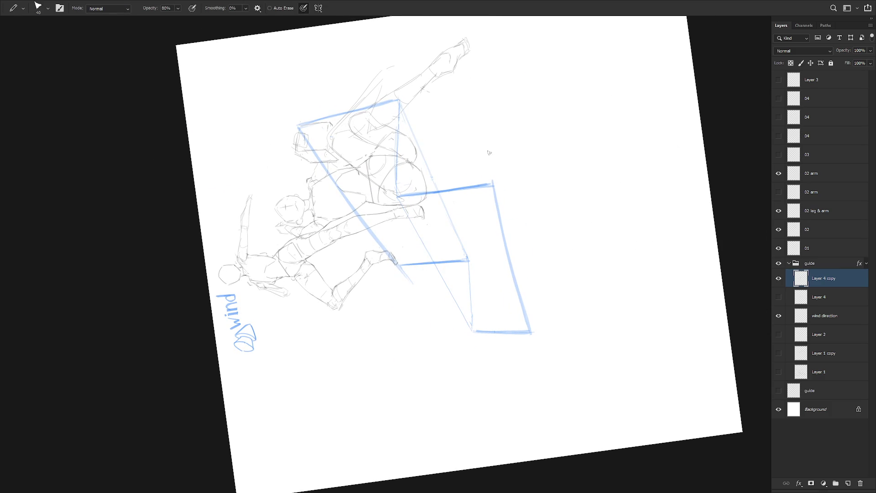
{"action": "left_click_drag", "start_coordinate": [495, 199], "coordinate": [527, 393]}
{"action": "key", "text": "e"}
{"action": "left_click_drag", "start_coordinate": [504, 235], "coordinate": [526, 318]}
Step: Redraw the long blue base extension slightly shorter and darken it with a second pass
{"action": "key", "text": "r"}
{"action": "mouse_move", "coordinate": [539, 278]}
{"action": "left_mouse_down"}
{"action": "mouse_move", "coordinate": [544, 297]}
{"action": "mouse_move", "coordinate": [555, 290]}
{"action": "left_mouse_up"}
{"action": "key", "text": "r"}
{"action": "key", "text": "ctrl+z"}
{"action": "key", "text": "ctrl+z"}
{"action": "key", "text": "b"}
{"action": "left_click_drag", "start_coordinate": [498, 188], "coordinate": [520, 404]}
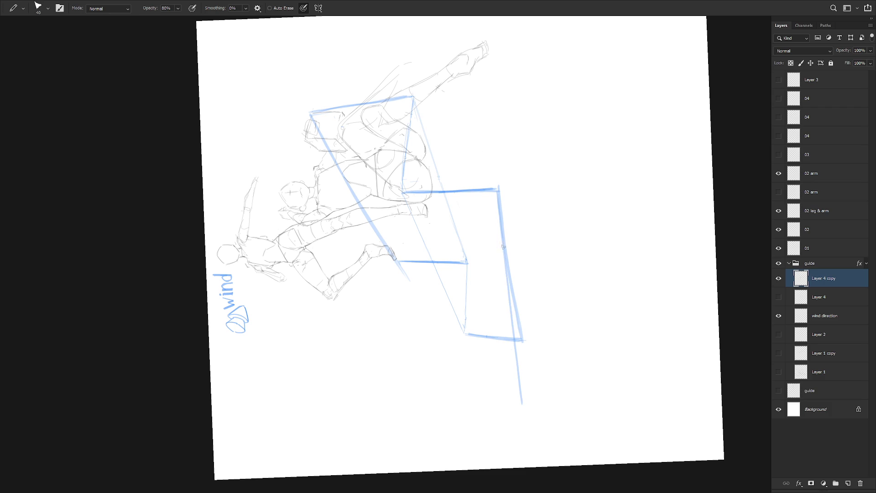
{"action": "key", "text": "ctrl+z"}
{"action": "left_click_drag", "start_coordinate": [498, 188], "coordinate": [514, 405]}
{"action": "left_click_drag", "start_coordinate": [498, 191], "coordinate": [513, 403]}
Step: Outline an area beside the extension line with the Polygonal Lasso, then cancel the selection
{"action": "key", "text": "l"}
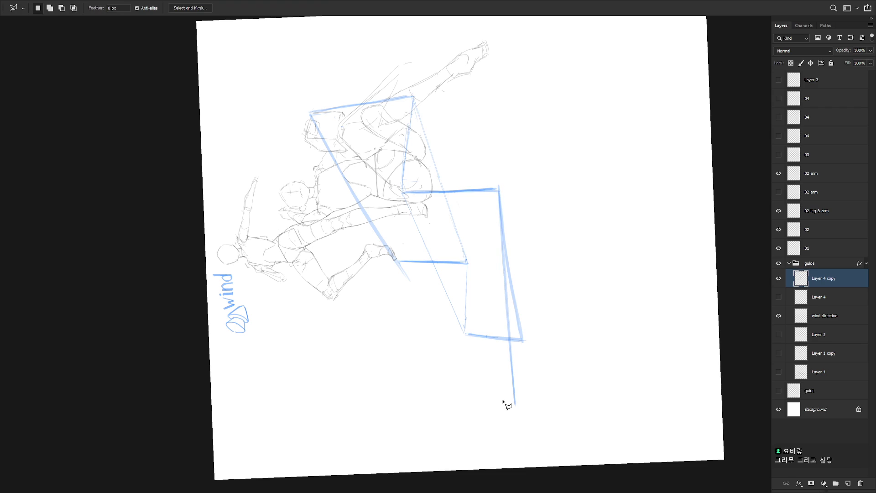
{"action": "left_click", "coordinate": [514, 405]}
{"action": "left_click", "coordinate": [491, 63]}
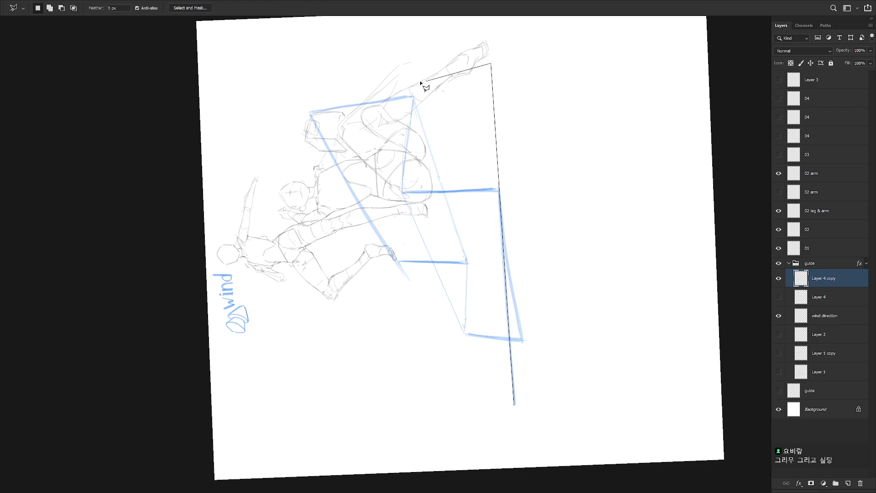
{"action": "left_click", "coordinate": [416, 82]}
{"action": "left_click", "coordinate": [373, 424]}
{"action": "left_click", "coordinate": [458, 429]}
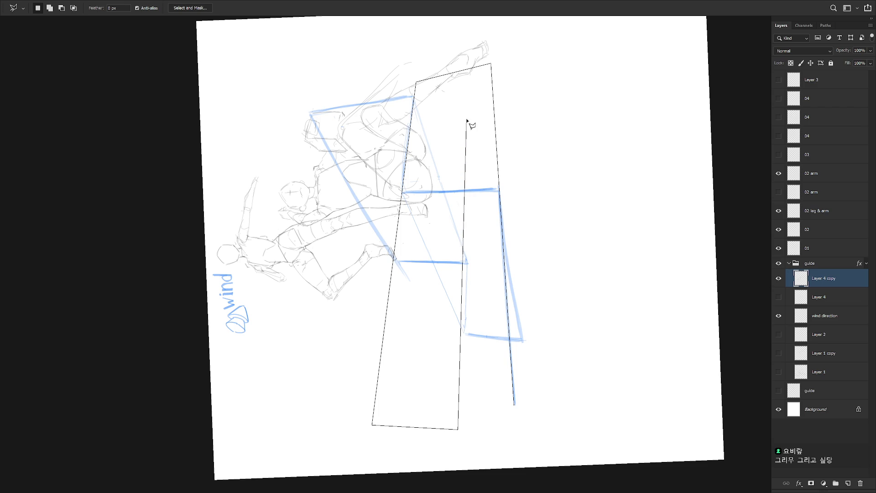
{"action": "left_click", "coordinate": [464, 429]}
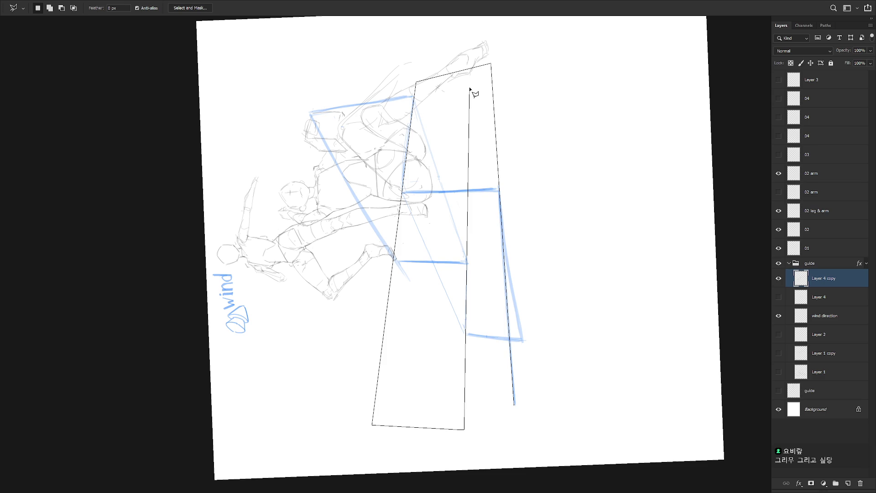
{"action": "key", "text": "Escape"}
Step: Add a second long blue line beside the extension and erase part of it
{"action": "key", "text": "b"}
{"action": "left_click_drag", "start_coordinate": [499, 215], "coordinate": [505, 411]}
{"action": "key", "text": "e"}
{"action": "left_click_drag", "start_coordinate": [505, 249], "coordinate": [518, 420]}
Step: Trace another Polygonal Lasso outline next to the new lines, then cancel it
{"action": "key", "text": "l"}
{"action": "left_click", "coordinate": [505, 410]}
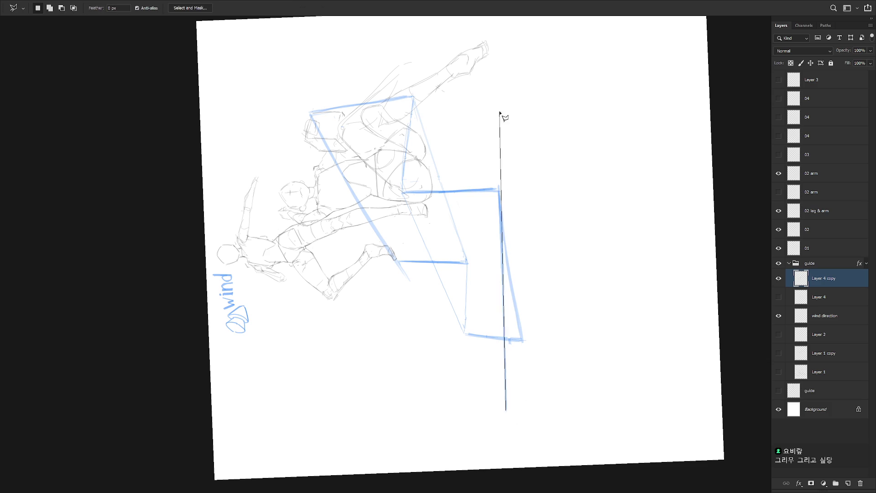
{"action": "left_click", "coordinate": [496, 76]}
{"action": "left_click", "coordinate": [414, 85]}
{"action": "left_click", "coordinate": [377, 424]}
{"action": "left_click", "coordinate": [465, 428]}
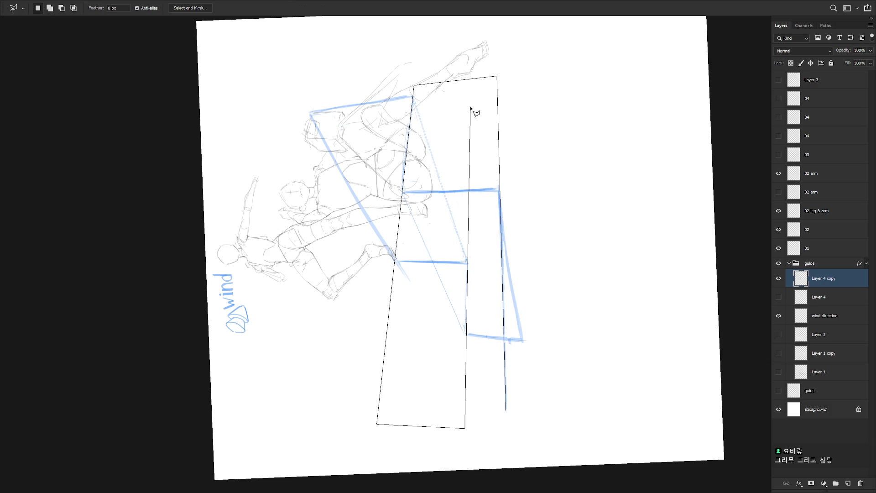
{"action": "key", "text": "Escape"}
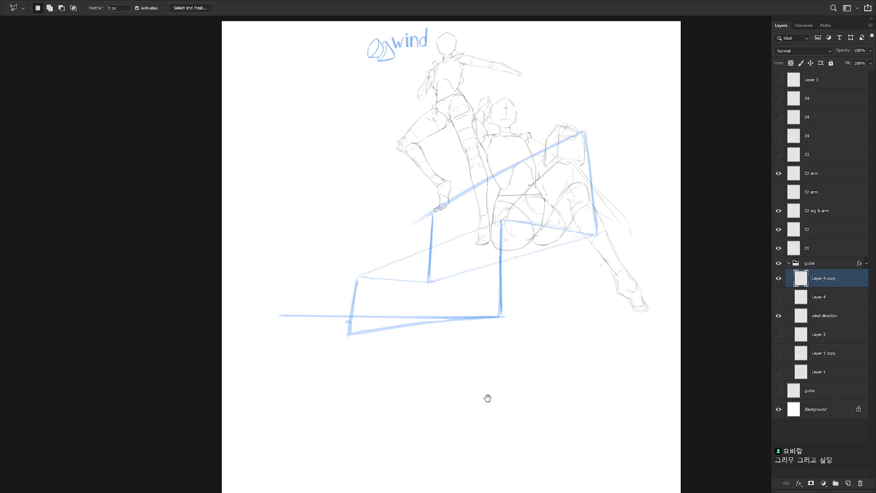
{"action": "key", "text": "b"}
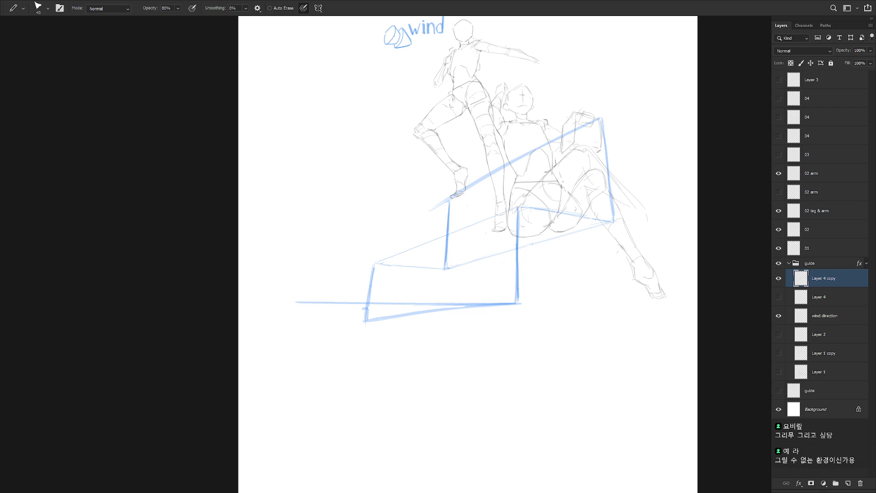
Step: Draw a down-left stroke from the left end of the new line, redrawing it twice
{"action": "left_click_drag", "start_coordinate": [293, 301], "coordinate": [284, 360]}
{"action": "key", "text": "ctrl+z"}
{"action": "left_click_drag", "start_coordinate": [295, 302], "coordinate": [275, 363]}
{"action": "key", "text": "ctrl+z"}
{"action": "left_click_drag", "start_coordinate": [296, 302], "coordinate": [280, 369]}
Step: Try several versions of a slanted edge at the line's left end, undoing the last one
{"action": "left_click_drag", "start_coordinate": [310, 231], "coordinate": [293, 304]}
{"action": "key", "text": "ctrl+z"}
{"action": "left_click_drag", "start_coordinate": [317, 242], "coordinate": [293, 307]}
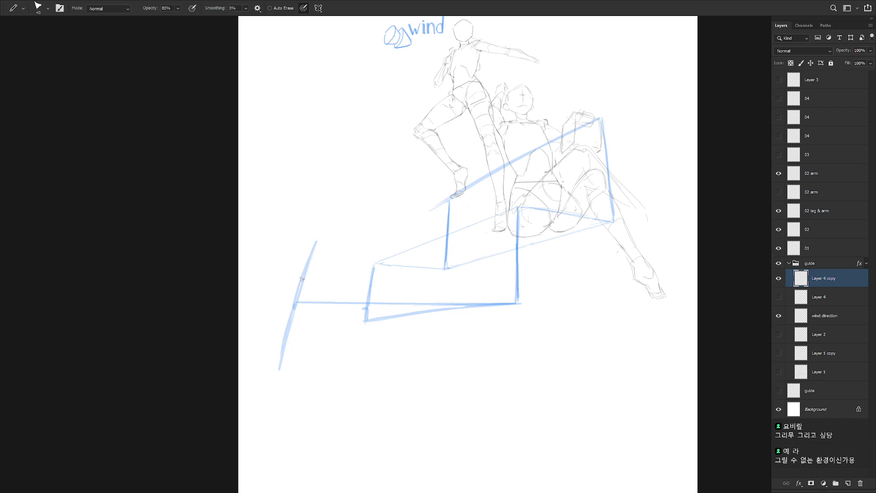
{"action": "key", "text": "ctrl+z"}
{"action": "left_click_drag", "start_coordinate": [326, 215], "coordinate": [295, 302]}
{"action": "key", "text": "ctrl+z"}
{"action": "left_click_drag", "start_coordinate": [318, 226], "coordinate": [284, 319]}
{"action": "mouse_move", "coordinate": [325, 207]}
{"action": "left_mouse_down"}
{"action": "mouse_move", "coordinate": [293, 298]}
{"action": "mouse_move", "coordinate": [323, 209]}
{"action": "left_mouse_up"}
{"action": "key", "text": "ctrl+z"}
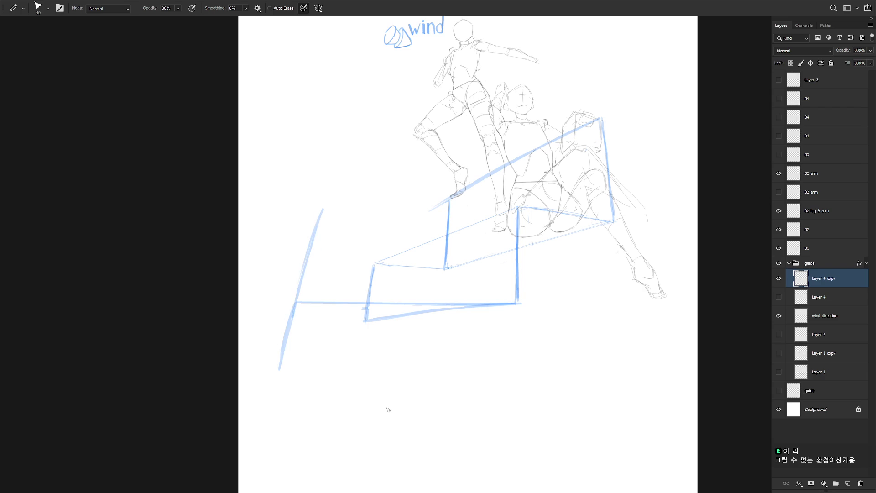
Step: Turn the canvas upside down, zoom out, and outline a lasso region, then cancel it
{"action": "mouse_move", "coordinate": [399, 412]}
{"action": "left_mouse_down"}
{"action": "mouse_move", "coordinate": [493, 424]}
{"action": "mouse_move", "coordinate": [549, 365]}
{"action": "left_mouse_up"}
{"action": "mouse_move", "coordinate": [477, 437]}
{"action": "left_mouse_down"}
{"action": "mouse_move", "coordinate": [526, 108]}
{"action": "mouse_move", "coordinate": [503, 141]}
{"action": "left_mouse_up"}
{"action": "left_click", "coordinate": [524, 294], "text": "alt"}
{"action": "key", "text": "l"}
{"action": "left_click", "coordinate": [310, 205]}
{"action": "left_click", "coordinate": [336, 437]}
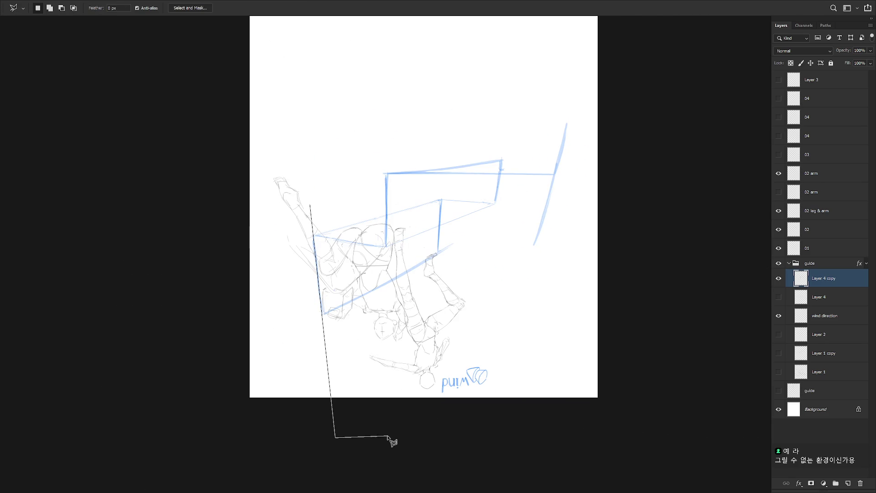
{"action": "left_click", "coordinate": [390, 432]}
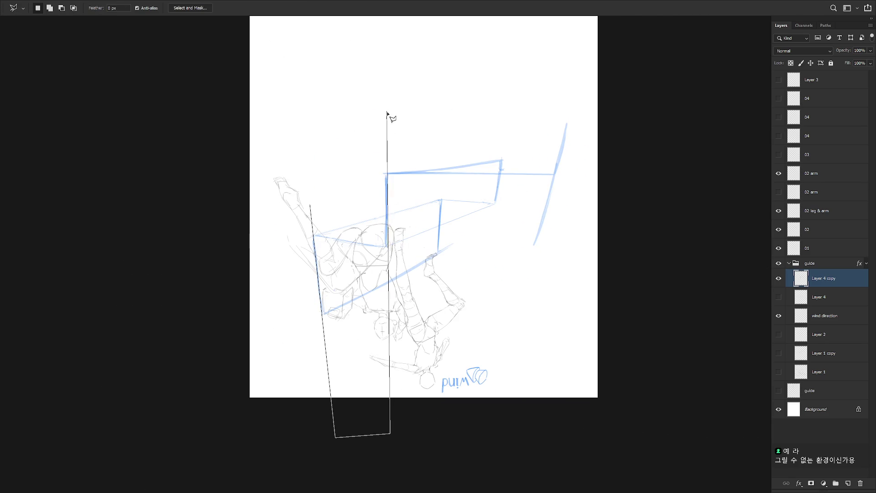
{"action": "left_click", "coordinate": [384, 430]}
{"action": "left_click", "coordinate": [387, 122]}
{"action": "left_click", "coordinate": [505, 136]}
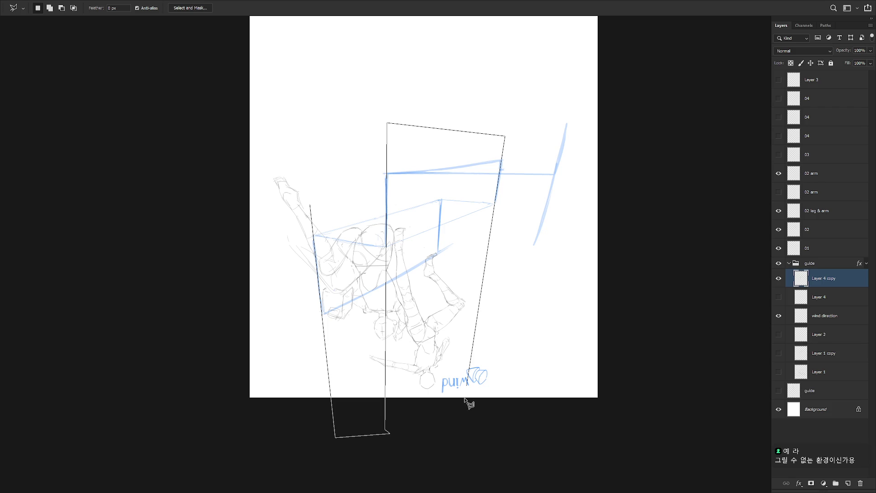
{"action": "left_click", "coordinate": [458, 460]}
{"action": "left_click", "coordinate": [496, 459]}
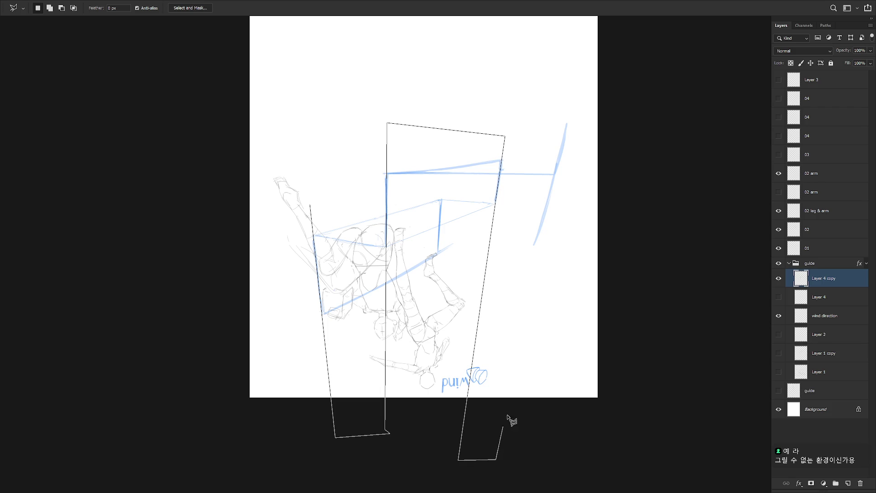
{"action": "left_click", "coordinate": [492, 441]}
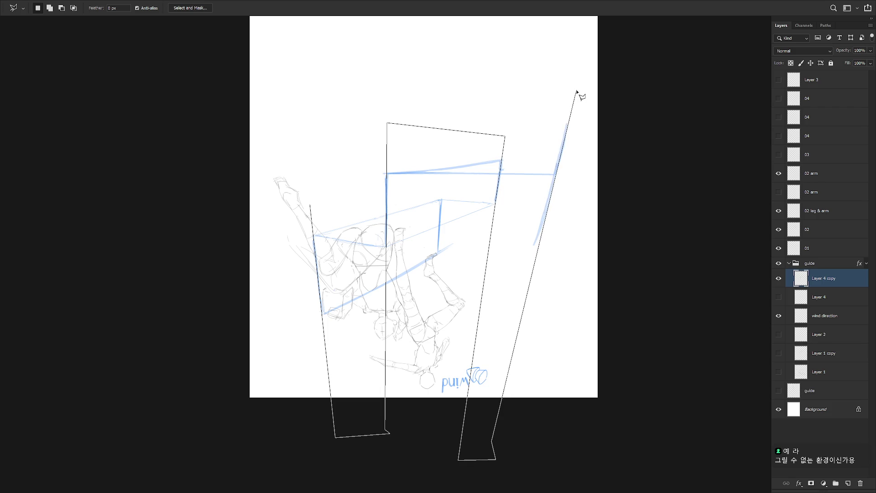
{"action": "key", "text": "Escape"}
Step: Rework the lower part of the left slanted blue line, undoing the downward extension
{"action": "key", "text": "b"}
{"action": "left_click_drag", "start_coordinate": [551, 191], "coordinate": [533, 244]}
{"action": "left_click_drag", "start_coordinate": [550, 191], "coordinate": [532, 268]}
{"action": "key", "text": "ctrl+z"}
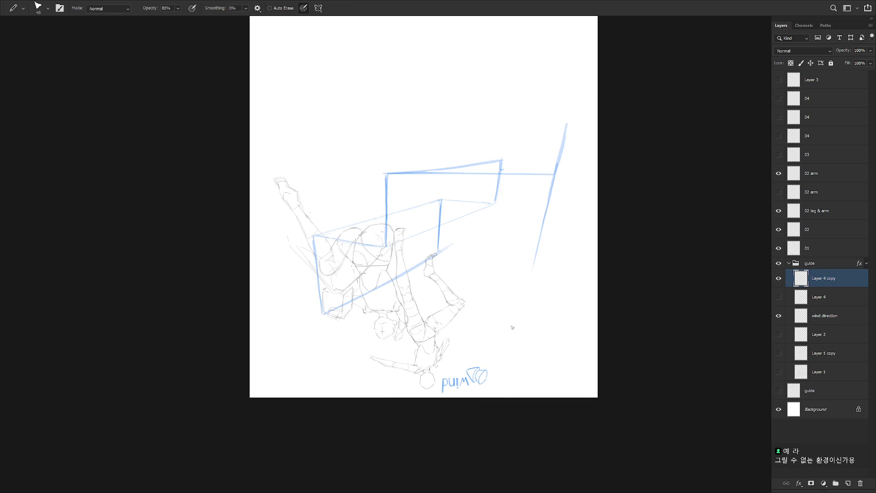
Step: Draw a vertical blue guide line below the steps and erase a gap in it
{"action": "key", "text": "r"}
{"action": "mouse_move", "coordinate": [448, 387]}
{"action": "left_mouse_down"}
{"action": "mouse_move", "coordinate": [545, 289]}
{"action": "mouse_move", "coordinate": [492, 209]}
{"action": "left_mouse_up"}
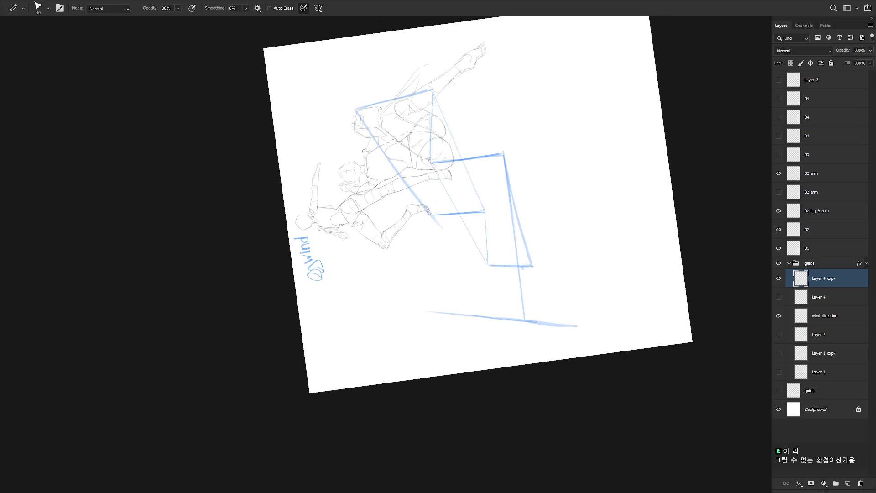
{"action": "left_click_drag", "start_coordinate": [433, 286], "coordinate": [431, 387]}
{"action": "key", "text": "e"}
{"action": "left_click_drag", "start_coordinate": [430, 287], "coordinate": [431, 314]}
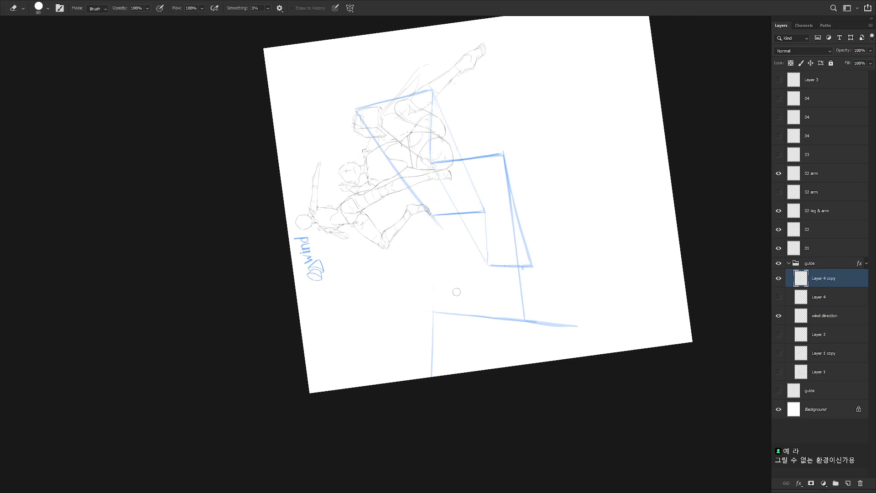
{"action": "key", "text": "Escape"}
{"action": "left_click_drag", "start_coordinate": [362, 332], "coordinate": [354, 369]}
{"action": "key", "text": "ctrl+z"}
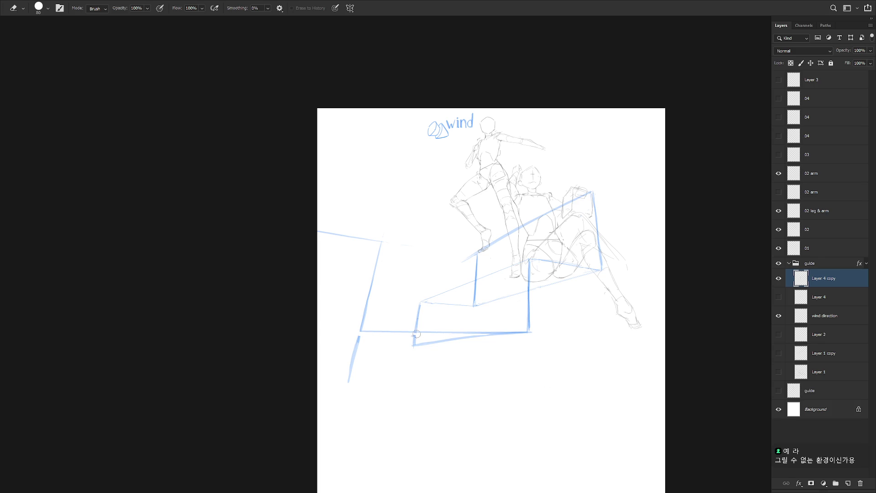
Step: Erase the lower slanted stroke and faint stray marks beneath the guide box, then return to the Pencil
{"action": "left_click_drag", "start_coordinate": [422, 344], "coordinate": [505, 336]}
{"action": "left_click_drag", "start_coordinate": [428, 343], "coordinate": [446, 342]}
{"action": "key", "text": "b"}
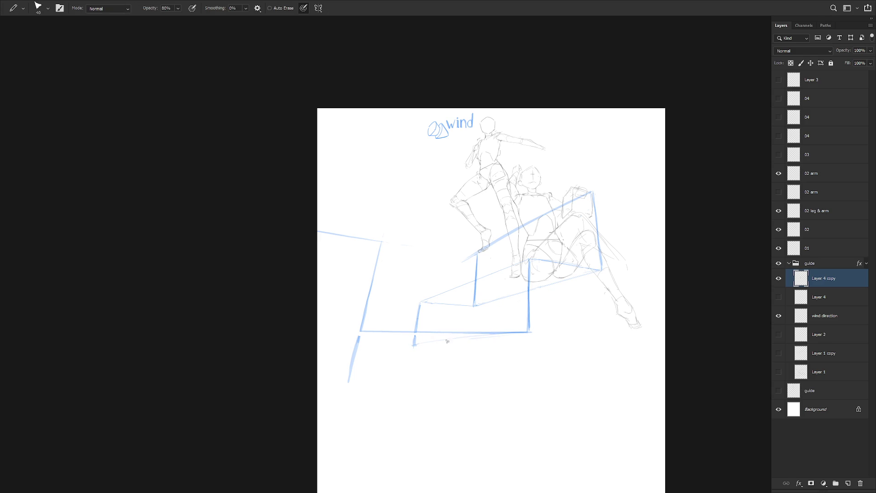
{"action": "key", "text": "ctrl+z"}
Step: Show and select the three 04 layers, and move the seated figure sketch down slightly
{"action": "left_click", "coordinate": [788, 101]}
{"action": "left_click", "coordinate": [778, 99]}
{"action": "left_click", "coordinate": [778, 117]}
{"action": "left_click", "coordinate": [778, 136]}
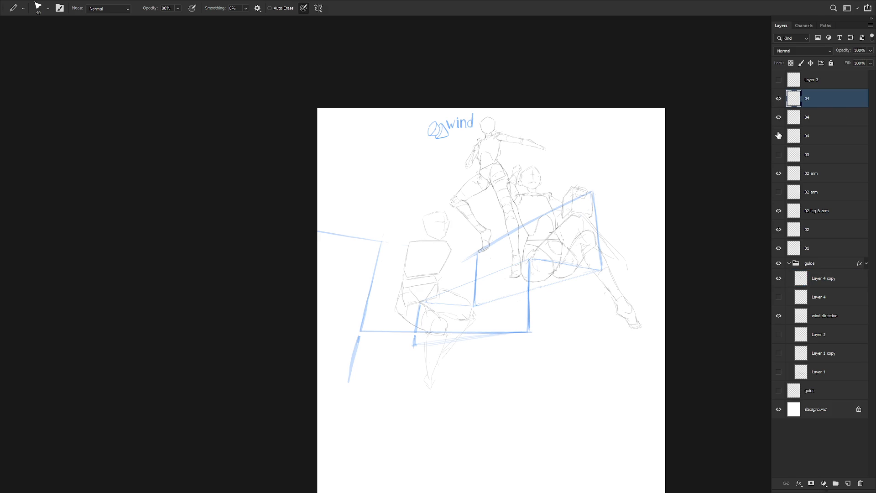
{"action": "left_click", "coordinate": [820, 135], "text": "shift"}
{"action": "key", "text": "v"}
{"action": "left_click_drag", "start_coordinate": [543, 338], "coordinate": [538, 350]}
Step: Hide the 04 layers, show Layer 3 and the 03 sketch, then delete the three 04 layers
{"action": "left_click_drag", "start_coordinate": [778, 99], "coordinate": [778, 136]}
{"action": "left_click", "coordinate": [778, 80]}
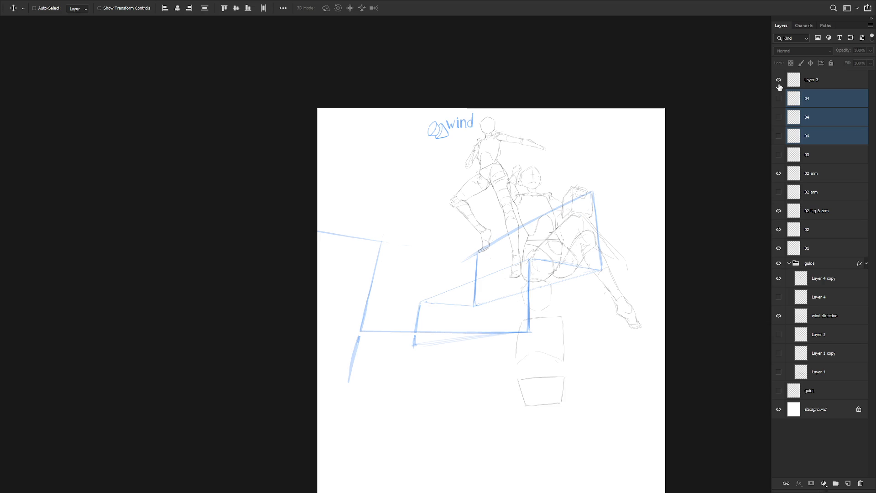
{"action": "left_click", "coordinate": [778, 154]}
{"action": "left_click", "coordinate": [829, 164]}
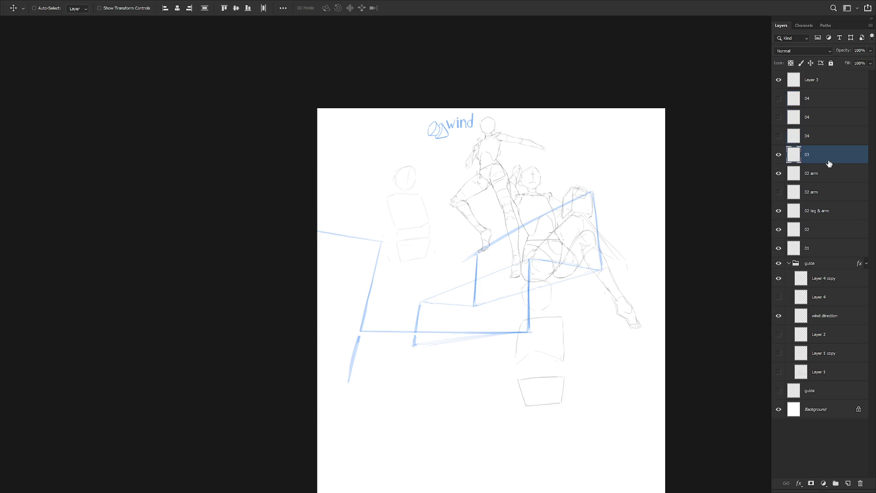
{"action": "left_click", "coordinate": [828, 99]}
{"action": "left_click", "coordinate": [831, 137], "text": "shift"}
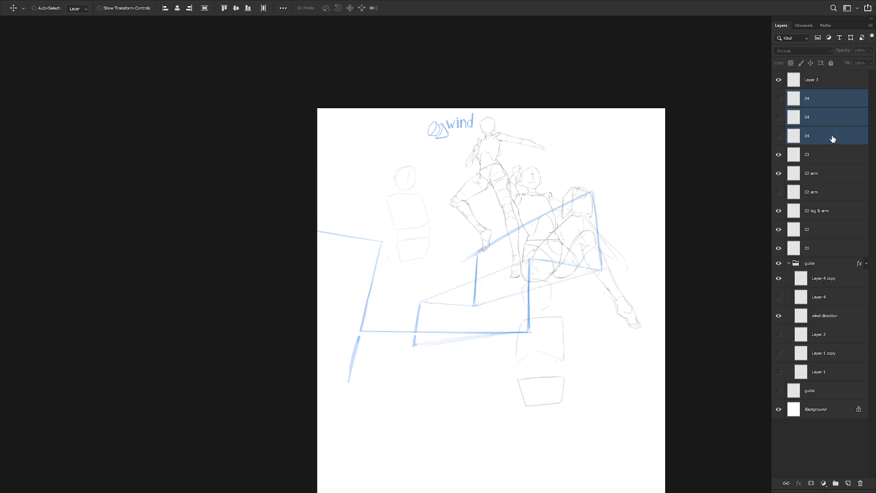
{"action": "key", "text": "Delete"}
Step: Rename the top layer to '05' and reposition its box sketch with the Move tool
{"action": "double_click", "coordinate": [813, 85]}
{"action": "type", "text": "05"}
{"action": "key", "text": "Return"}
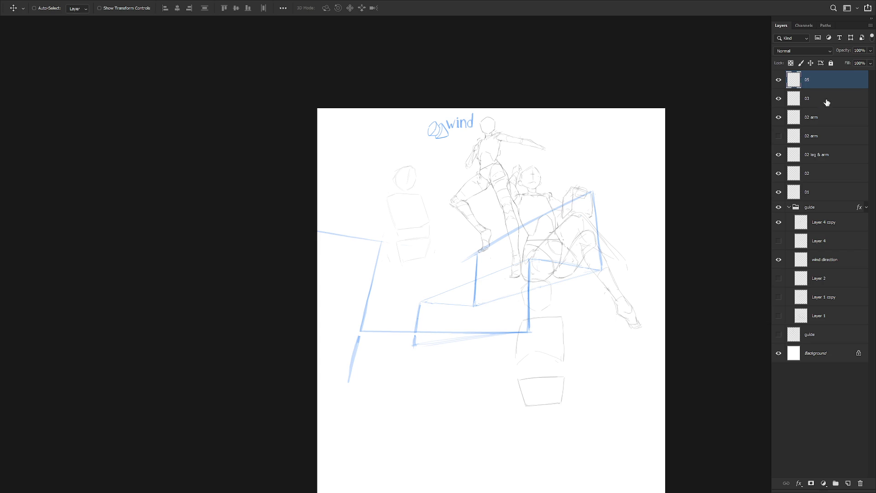
{"action": "left_click", "coordinate": [824, 103]}
{"action": "left_click_drag", "start_coordinate": [544, 377], "coordinate": [573, 368]}
{"action": "key", "text": "ctrl+z"}
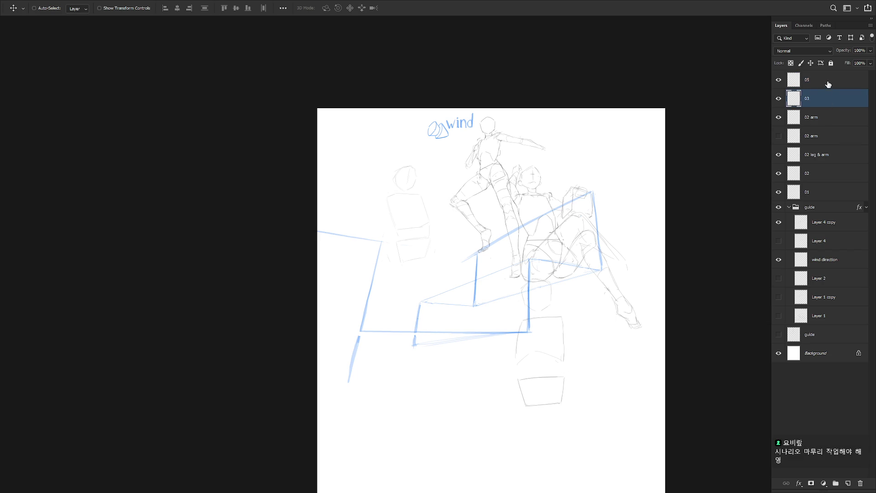
{"action": "left_click", "coordinate": [825, 81]}
{"action": "mouse_move", "coordinate": [530, 392]}
{"action": "left_mouse_down"}
{"action": "mouse_move", "coordinate": [556, 376]}
{"action": "mouse_move", "coordinate": [550, 379]}
{"action": "left_mouse_up"}
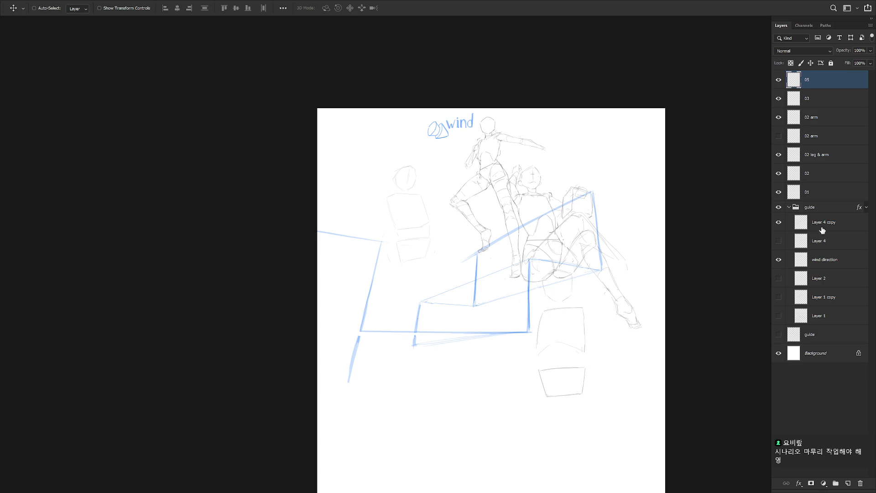
{"action": "left_click", "coordinate": [840, 209]}
{"action": "left_click", "coordinate": [860, 50]}
Step: Set the guide group to 50% opacity and move the wind note beside the figures
{"action": "type", "text": "50"}
{"action": "key", "text": "Return"}
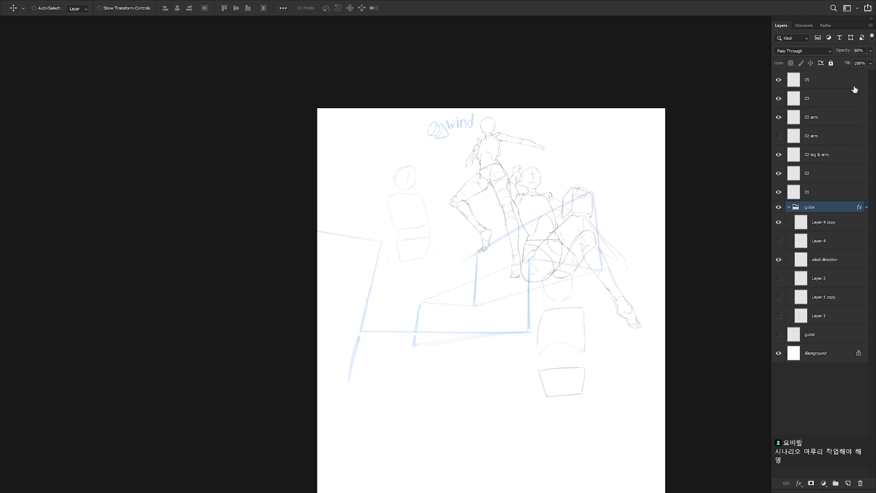
{"action": "left_click", "coordinate": [828, 227]}
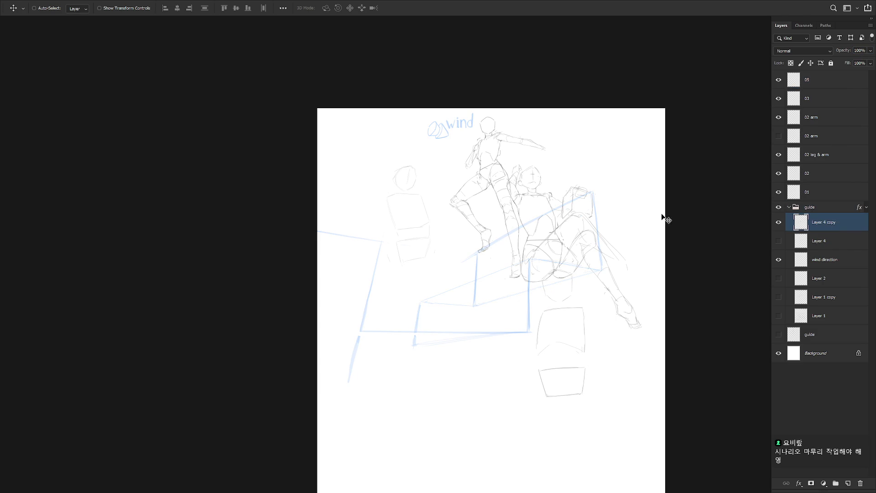
{"action": "left_click", "coordinate": [829, 264]}
{"action": "mouse_move", "coordinate": [603, 322]}
{"action": "left_mouse_down"}
{"action": "mouse_move", "coordinate": [596, 359]}
{"action": "mouse_move", "coordinate": [722, 363]}
{"action": "left_mouse_up"}
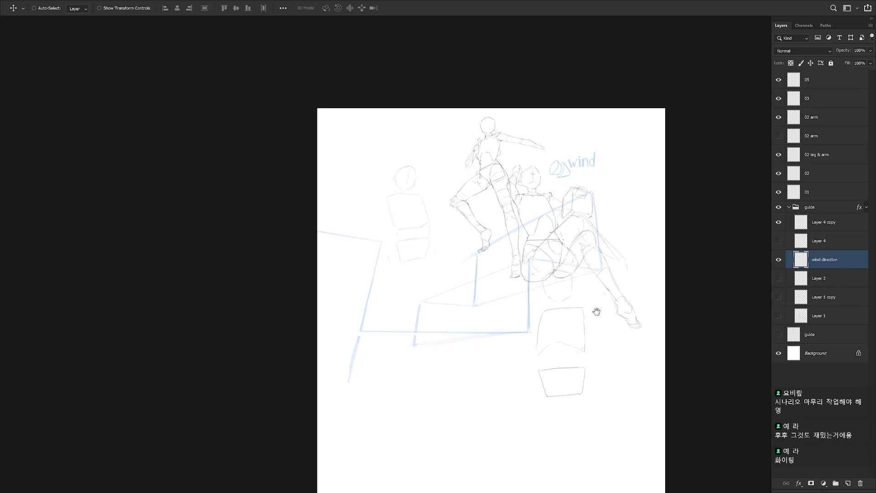
Step: Check and delete the leftover Layer 4 and Layer 2
{"action": "scroll", "coordinate": [494, 342], "scroll_direction": "up", "scroll_amount": 1}
{"action": "key", "text": "b"}
{"action": "left_click", "coordinate": [778, 241]}
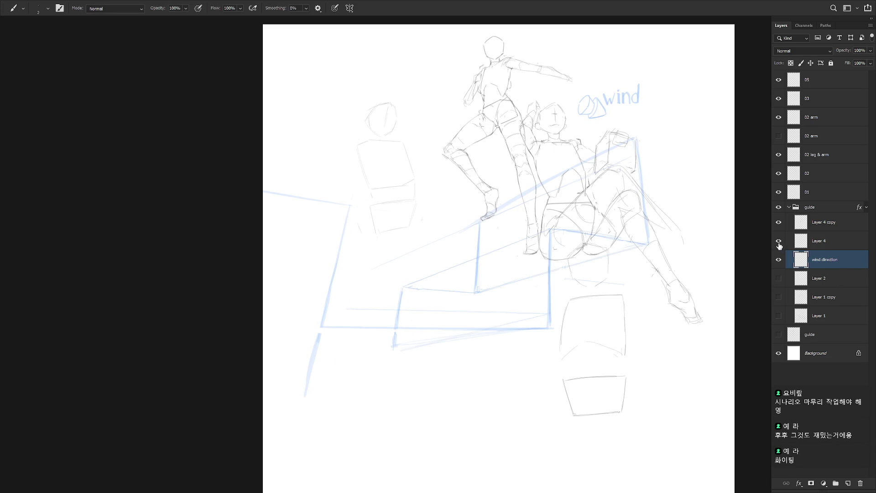
{"action": "left_click", "coordinate": [828, 241]}
{"action": "key", "text": "Delete"}
{"action": "left_click", "coordinate": [779, 260]}
{"action": "left_click", "coordinate": [778, 259]}
{"action": "left_click", "coordinate": [778, 259]}
{"action": "left_click", "coordinate": [823, 264]}
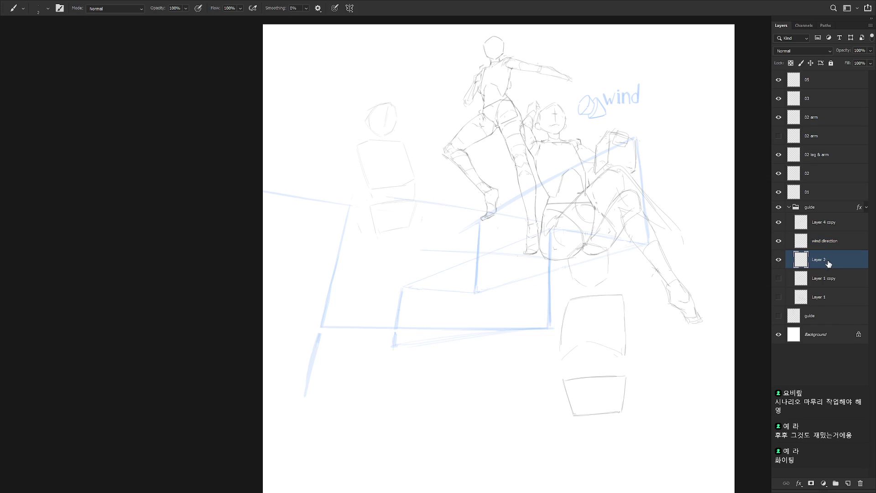
{"action": "key", "text": "Delete"}
Step: Delete Layer 1 copy and Layer 1, then select the 05 layer with the Pencil active
{"action": "left_click", "coordinate": [779, 263]}
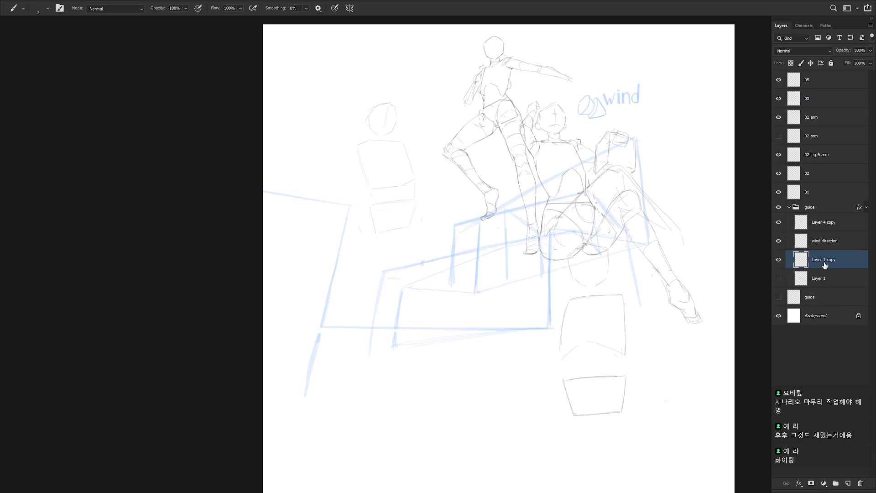
{"action": "key", "text": "Delete"}
{"action": "left_click", "coordinate": [779, 259]}
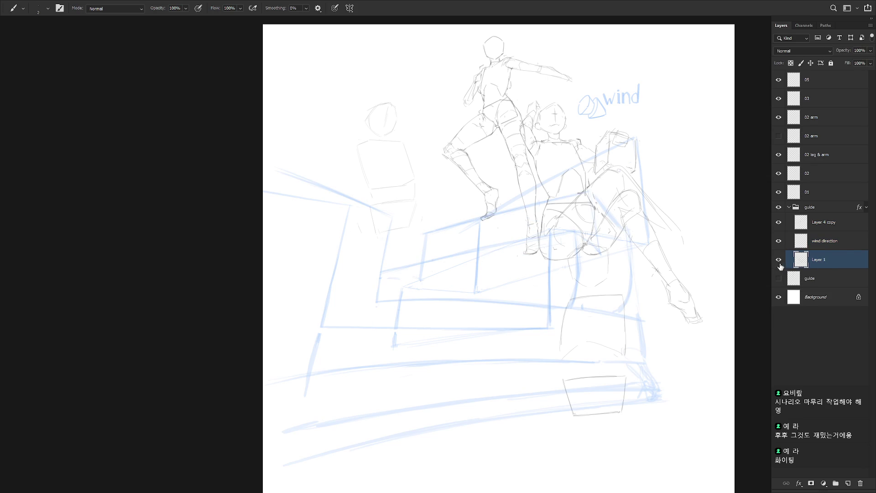
{"action": "key", "text": "Delete"}
{"action": "key", "text": "shift+b"}
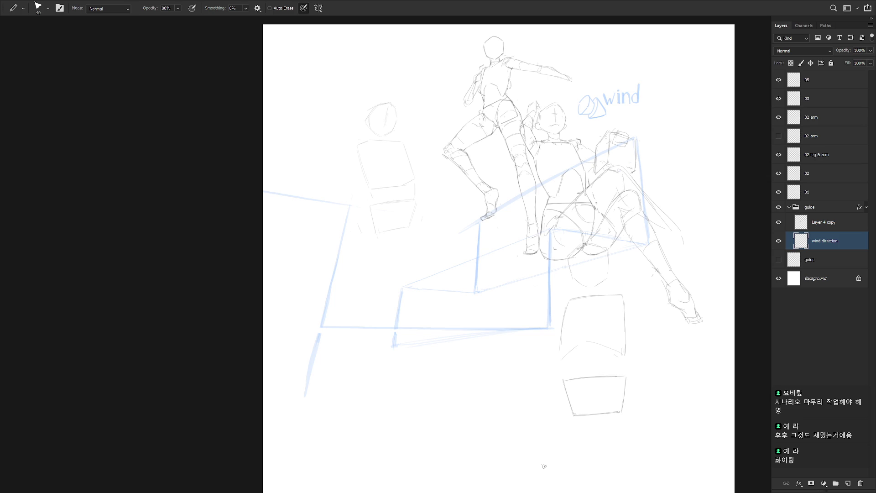
{"action": "left_click", "coordinate": [819, 82]}
Step: On a new layer above 05, sketch a box form at lower left, straightening its right side and top-left corner
{"action": "key", "text": "ctrl+shift+n"}
{"action": "key", "text": "Return"}
{"action": "key", "text": "b"}
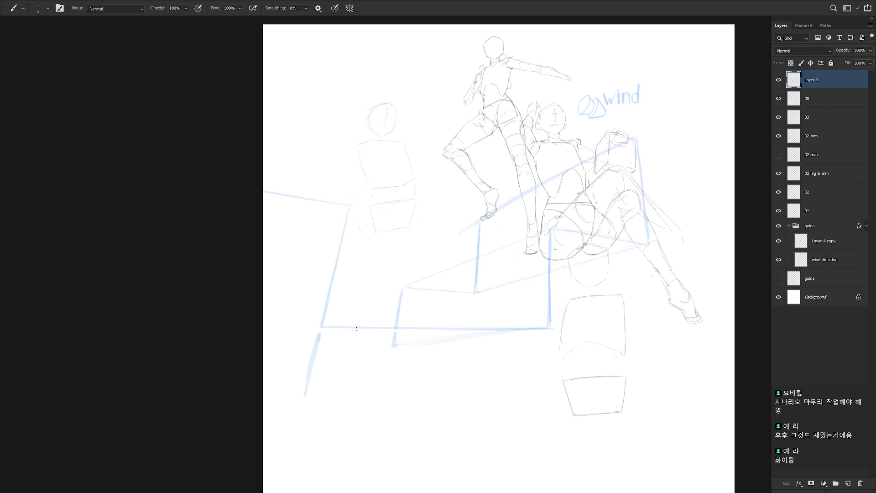
{"action": "mouse_move", "coordinate": [355, 302]}
{"action": "left_mouse_down"}
{"action": "mouse_move", "coordinate": [347, 347]}
{"action": "mouse_move", "coordinate": [416, 301]}
{"action": "mouse_move", "coordinate": [425, 337]}
{"action": "left_mouse_up"}
{"action": "left_click_drag", "start_coordinate": [358, 349], "coordinate": [420, 345]}
{"action": "mouse_move", "coordinate": [421, 310]}
{"action": "left_mouse_down"}
{"action": "mouse_move", "coordinate": [426, 346]}
{"action": "mouse_move", "coordinate": [421, 333]}
{"action": "left_mouse_up"}
{"action": "key", "text": "e"}
{"action": "key", "text": "b"}
{"action": "key", "text": "e"}
{"action": "mouse_move", "coordinate": [360, 307]}
{"action": "left_mouse_down"}
{"action": "mouse_move", "coordinate": [354, 303]}
{"action": "mouse_move", "coordinate": [362, 302]}
{"action": "left_mouse_up"}
{"action": "key", "text": "b"}
{"action": "key", "text": "e"}
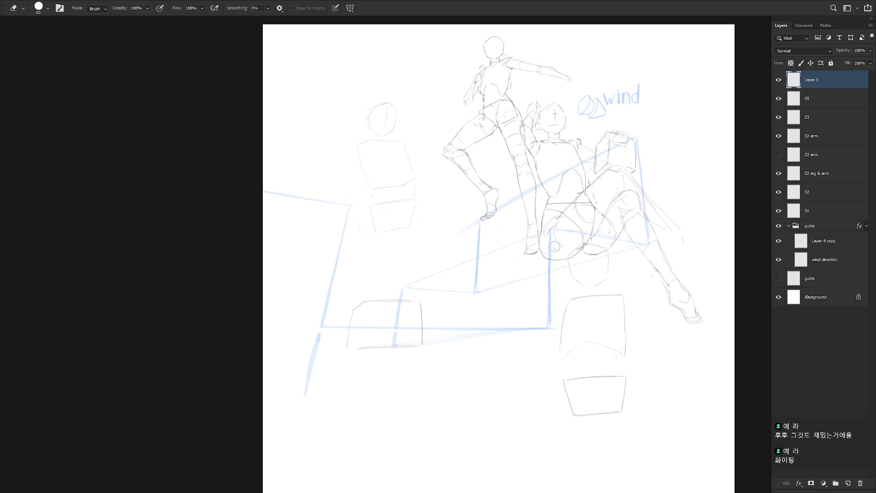
Step: Nudge the box sketch up and right, then add arcs and a diagonal stroke around it
{"action": "key", "text": "v"}
{"action": "left_click_drag", "start_coordinate": [474, 313], "coordinate": [482, 296]}
{"action": "key", "text": "b"}
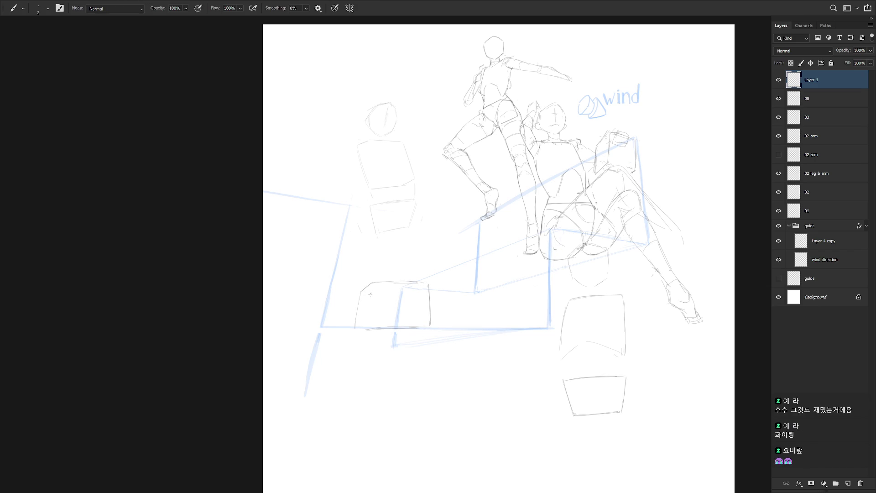
{"action": "left_click_drag", "start_coordinate": [345, 333], "coordinate": [375, 297]}
{"action": "key", "text": "ctrl+z"}
{"action": "left_click_drag", "start_coordinate": [349, 333], "coordinate": [395, 328]}
{"action": "mouse_move", "coordinate": [428, 297]}
{"action": "left_mouse_down"}
{"action": "mouse_move", "coordinate": [409, 328]}
{"action": "mouse_move", "coordinate": [418, 314]}
{"action": "mouse_move", "coordinate": [443, 328]}
{"action": "left_mouse_up"}
{"action": "mouse_move", "coordinate": [351, 337]}
{"action": "left_mouse_down"}
{"action": "mouse_move", "coordinate": [360, 354]}
{"action": "mouse_move", "coordinate": [388, 356]}
{"action": "mouse_move", "coordinate": [398, 340]}
{"action": "mouse_move", "coordinate": [418, 350]}
{"action": "mouse_move", "coordinate": [456, 339]}
{"action": "mouse_move", "coordinate": [410, 347]}
{"action": "mouse_move", "coordinate": [432, 355]}
{"action": "left_mouse_up"}
{"action": "key", "text": "ctrl+z"}
{"action": "key", "text": "ctrl+z"}
{"action": "key", "text": "ctrl+z"}
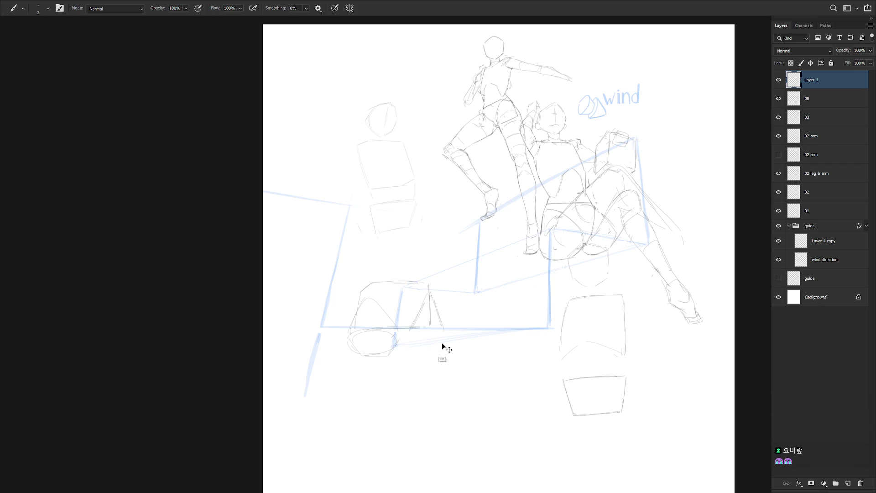
{"action": "mouse_move", "coordinate": [349, 346]}
{"action": "left_mouse_down"}
{"action": "mouse_move", "coordinate": [392, 338]}
{"action": "mouse_move", "coordinate": [401, 354]}
{"action": "mouse_move", "coordinate": [405, 346]}
{"action": "mouse_move", "coordinate": [429, 349]}
{"action": "left_mouse_up"}
{"action": "left_click_drag", "start_coordinate": [456, 336], "coordinate": [458, 326]}
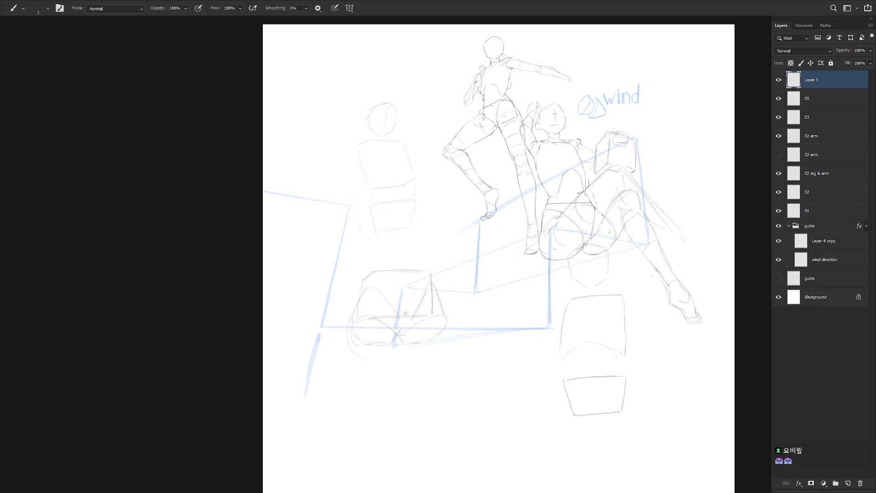
Step: Move the 05 boxes about 239 px to the right, then reselect the new sketch layer
{"action": "scroll", "coordinate": [503, 349], "scroll_direction": "down", "scroll_amount": 2}
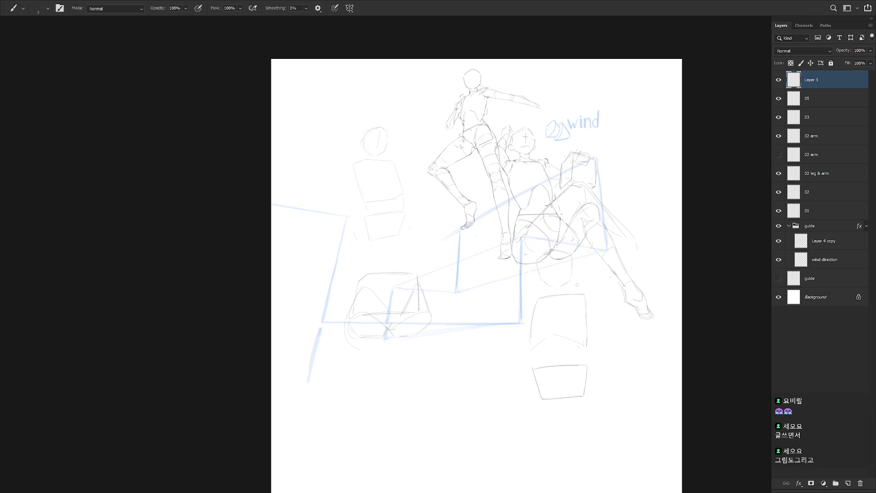
{"action": "scroll", "coordinate": [547, 296], "scroll_direction": "up", "scroll_amount": 2}
{"action": "key", "text": "v"}
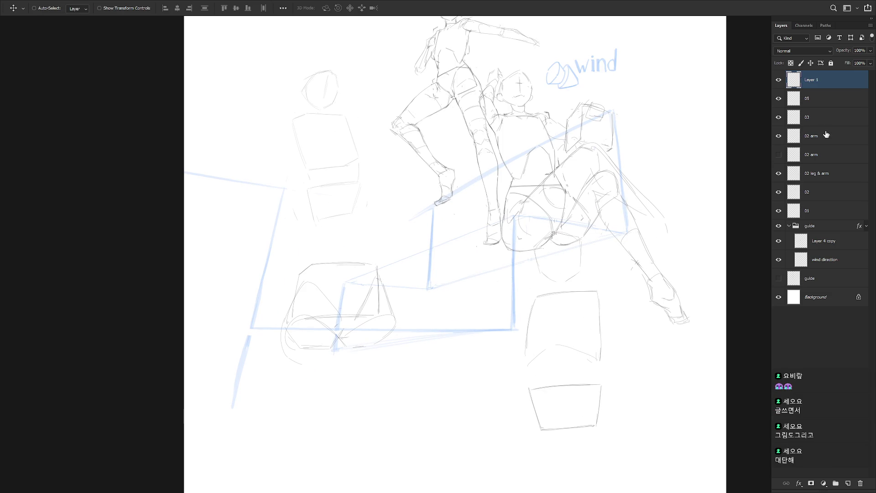
{"action": "left_click", "coordinate": [824, 121]}
{"action": "left_click", "coordinate": [778, 118]}
{"action": "left_click", "coordinate": [779, 117]}
{"action": "left_click", "coordinate": [778, 99]}
{"action": "left_click", "coordinate": [821, 103]}
{"action": "left_click", "coordinate": [778, 98]}
{"action": "mouse_move", "coordinate": [483, 358]}
{"action": "left_mouse_down"}
{"action": "mouse_move", "coordinate": [597, 358]}
{"action": "mouse_move", "coordinate": [466, 363]}
{"action": "mouse_move", "coordinate": [605, 360]}
{"action": "left_mouse_up"}
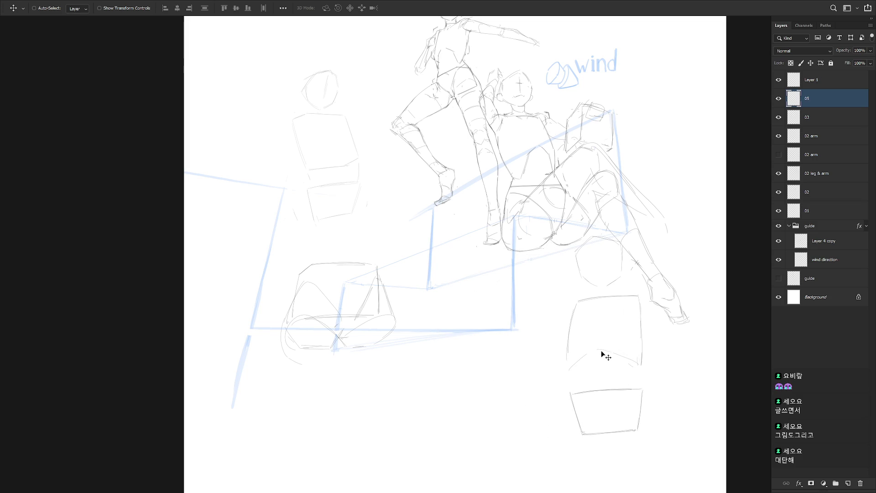
{"action": "left_click", "coordinate": [778, 79]}
{"action": "left_click", "coordinate": [778, 80]}
{"action": "left_click", "coordinate": [812, 80]}
Step: Sketch long leg lines, the seat's right edge and diagonal thigh lines below the box
{"action": "key", "text": "b"}
{"action": "scroll", "coordinate": [464, 334], "scroll_direction": "down", "scroll_amount": 1}
{"action": "left_click_drag", "start_coordinate": [464, 334], "coordinate": [466, 328]}
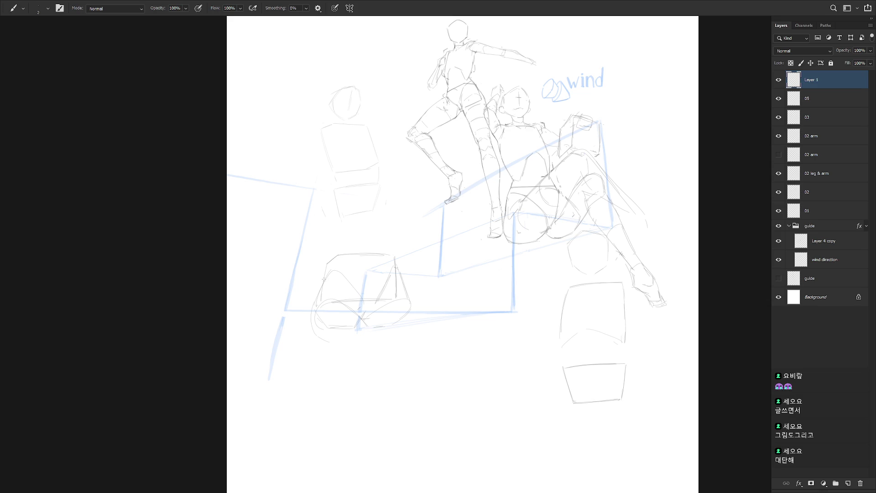
{"action": "mouse_move", "coordinate": [329, 310]}
{"action": "left_mouse_down"}
{"action": "mouse_move", "coordinate": [354, 282]}
{"action": "mouse_move", "coordinate": [324, 403]}
{"action": "left_mouse_up"}
{"action": "key", "text": "ctrl+z"}
{"action": "left_click_drag", "start_coordinate": [314, 334], "coordinate": [322, 420]}
{"action": "left_click_drag", "start_coordinate": [352, 317], "coordinate": [344, 424]}
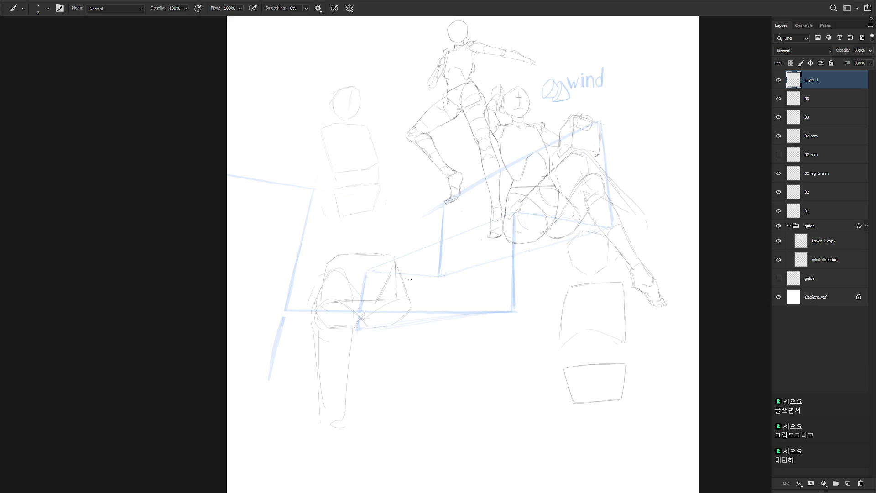
{"action": "left_click_drag", "start_coordinate": [438, 276], "coordinate": [473, 310]}
{"action": "left_click_drag", "start_coordinate": [454, 271], "coordinate": [400, 283]}
{"action": "mouse_move", "coordinate": [453, 305]}
{"action": "left_mouse_down"}
{"action": "mouse_move", "coordinate": [392, 334]}
{"action": "mouse_move", "coordinate": [442, 309]}
{"action": "mouse_move", "coordinate": [511, 405]}
{"action": "left_mouse_up"}
Step: Draw the second leg's knee curve and extend it down-right
{"action": "mouse_move", "coordinate": [459, 349]}
{"action": "left_mouse_down"}
{"action": "mouse_move", "coordinate": [479, 338]}
{"action": "mouse_move", "coordinate": [497, 420]}
{"action": "left_mouse_up"}
{"action": "left_click_drag", "start_coordinate": [480, 387], "coordinate": [499, 412]}
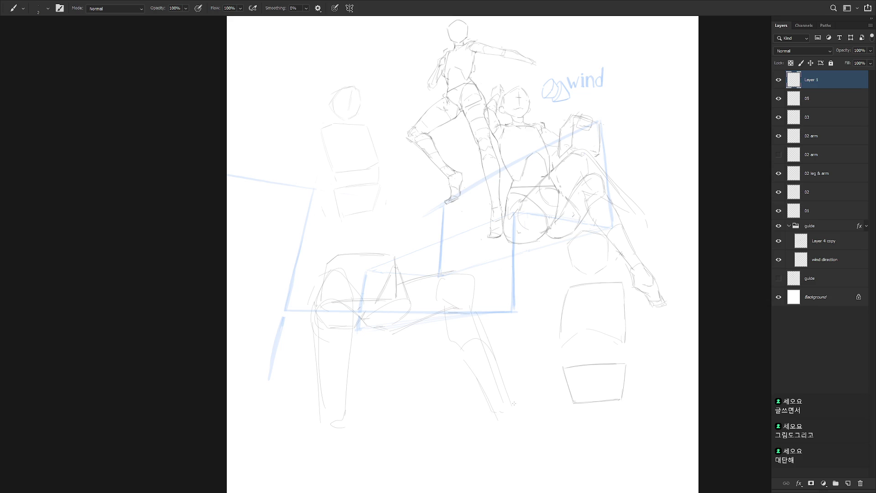
{"action": "left_click", "coordinate": [778, 117]}
{"action": "left_click", "coordinate": [779, 117]}
{"action": "left_click", "coordinate": [778, 99]}
{"action": "left_click", "coordinate": [779, 98]}
{"action": "left_click", "coordinate": [817, 99]}
Step: Free-transform the 05 boxes, settling on about 112% scale
{"action": "key", "text": "ctrl+t"}
{"action": "mouse_move", "coordinate": [629, 415]}
{"action": "left_mouse_down"}
{"action": "mouse_move", "coordinate": [640, 416]}
{"action": "mouse_move", "coordinate": [581, 411]}
{"action": "left_mouse_up"}
{"action": "mouse_move", "coordinate": [603, 450]}
{"action": "left_mouse_down"}
{"action": "mouse_move", "coordinate": [589, 423]}
{"action": "mouse_move", "coordinate": [604, 452]}
{"action": "left_mouse_up"}
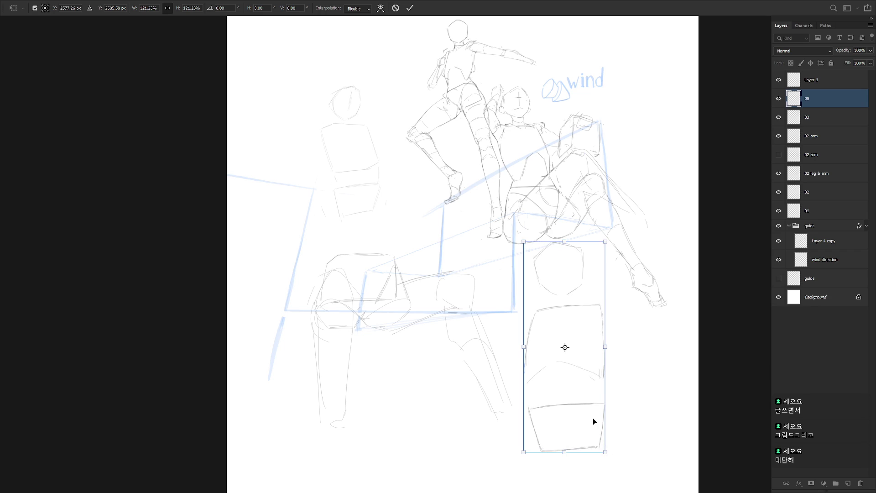
{"action": "key", "text": "Return"}
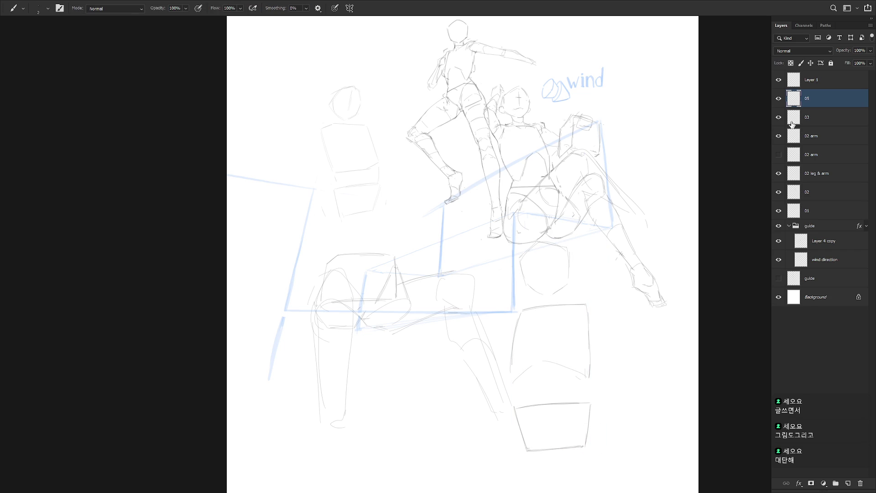
Step: Scale the lower-left figure on Layer 1 down to 89.82%
{"action": "left_click", "coordinate": [778, 79]}
{"action": "left_click", "coordinate": [778, 80]}
{"action": "left_click", "coordinate": [817, 80]}
{"action": "key", "text": "ctrl+t"}
{"action": "left_click", "coordinate": [364, 322], "text": "alt"}
{"action": "left_click_drag", "start_coordinate": [511, 265], "coordinate": [496, 374]}
{"action": "key", "text": "Return"}
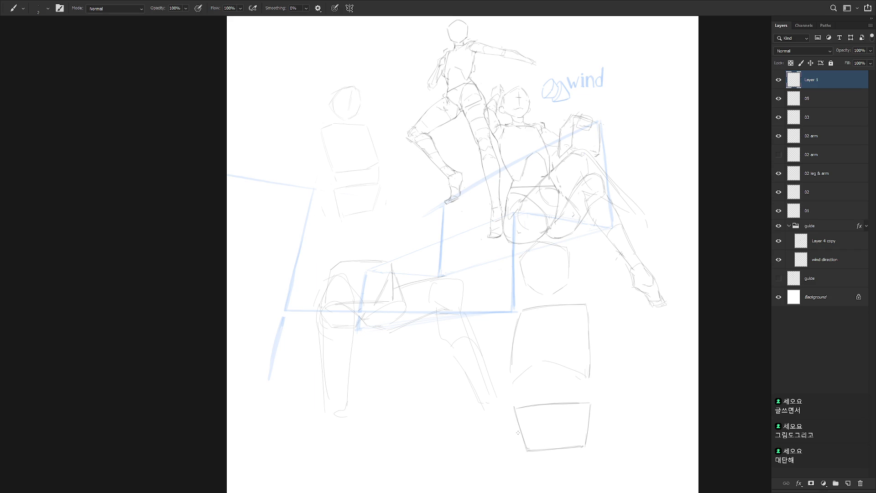
Step: Shrink the 05 boxes further to about 93%
{"action": "left_click", "coordinate": [800, 100]}
{"action": "left_click", "coordinate": [778, 99]}
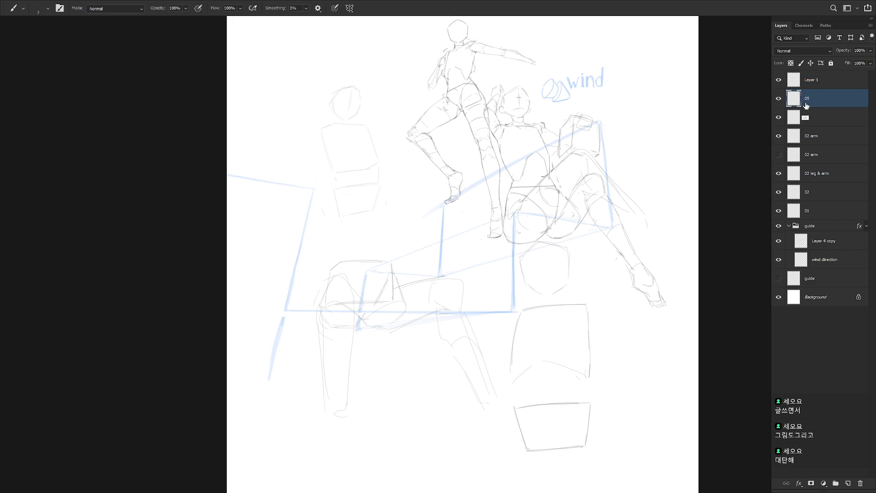
{"action": "key", "text": "ctrl+t"}
{"action": "left_click_drag", "start_coordinate": [589, 461], "coordinate": [588, 442]}
{"action": "key", "text": "Return"}
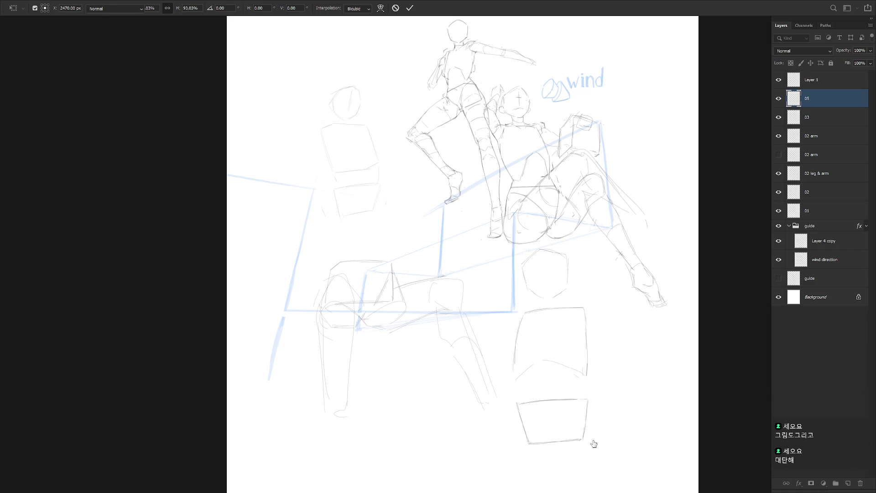
{"action": "key", "text": "b"}
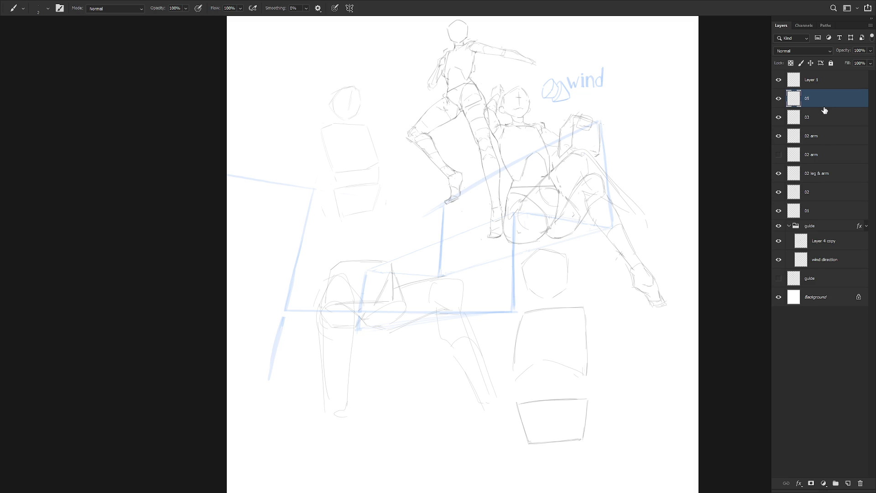
Step: On Layer 1, draw a near-vertical line and a crossing line to start the chair frame
{"action": "left_click", "coordinate": [778, 79]}
{"action": "left_click", "coordinate": [778, 79]}
{"action": "left_click", "coordinate": [821, 82]}
{"action": "key", "text": "v"}
{"action": "left_click_drag", "start_coordinate": [571, 291], "coordinate": [494, 385]}
{"action": "key", "text": "ctrl+z"}
{"action": "key", "text": "b"}
{"action": "left_click_drag", "start_coordinate": [343, 198], "coordinate": [334, 250]}
{"action": "mouse_move", "coordinate": [347, 195]}
{"action": "left_mouse_down"}
{"action": "mouse_move", "coordinate": [419, 201]}
{"action": "mouse_move", "coordinate": [401, 256]}
{"action": "left_mouse_up"}
Step: Add diagonal strokes running down-left from the chair's right side
{"action": "left_click_drag", "start_coordinate": [424, 213], "coordinate": [398, 257]}
{"action": "left_click_drag", "start_coordinate": [424, 229], "coordinate": [411, 246]}
{"action": "key", "text": "ctrl+z"}
{"action": "left_click_drag", "start_coordinate": [424, 214], "coordinate": [398, 253]}
{"action": "key", "text": "e"}
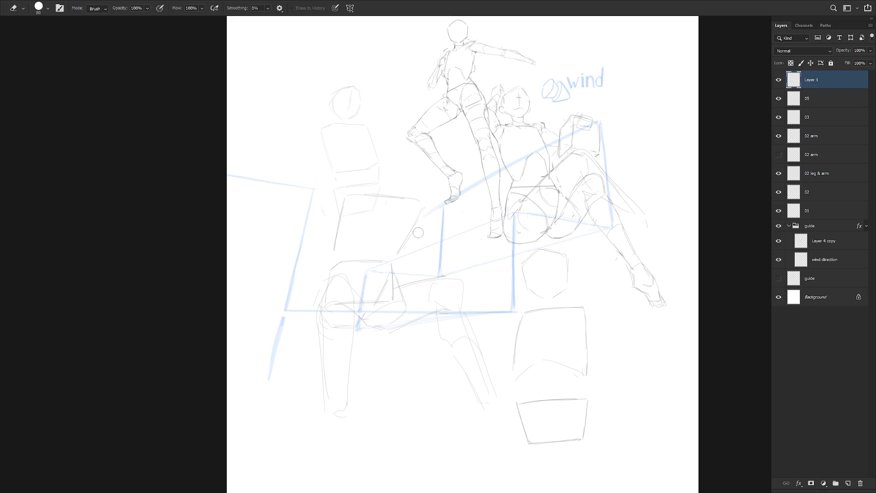
{"action": "key", "text": "b"}
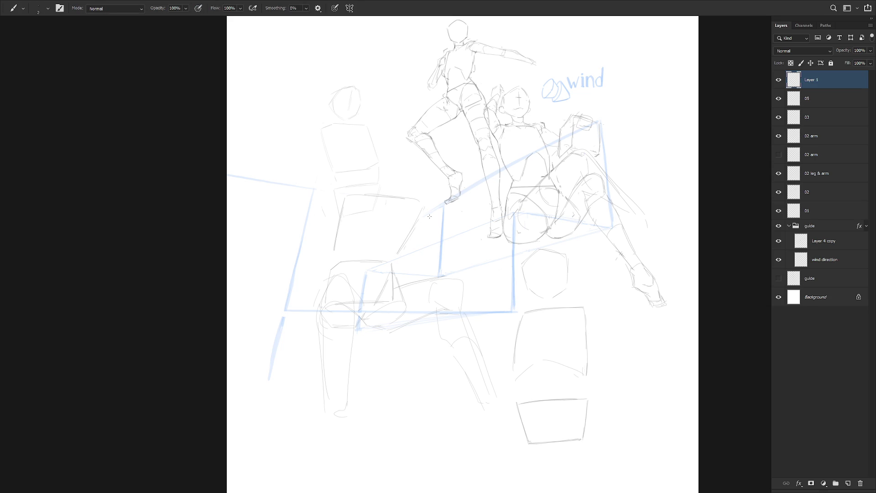
Step: Redraw the diagonal chair legs steeper, with a small box at their base
{"action": "left_click_drag", "start_coordinate": [429, 213], "coordinate": [400, 297]}
{"action": "left_click_drag", "start_coordinate": [424, 229], "coordinate": [399, 306]}
{"action": "key", "text": "ctrl+z"}
{"action": "key", "text": "ctrl+z"}
{"action": "mouse_move", "coordinate": [423, 214]}
{"action": "left_mouse_down"}
{"action": "mouse_move", "coordinate": [396, 315]}
{"action": "mouse_move", "coordinate": [425, 317]}
{"action": "mouse_move", "coordinate": [398, 310]}
{"action": "left_mouse_up"}
{"action": "key", "text": "ctrl+z"}
{"action": "key", "text": "ctrl+z"}
{"action": "key", "text": "ctrl+z"}
{"action": "mouse_move", "coordinate": [402, 301]}
{"action": "left_mouse_down"}
{"action": "mouse_move", "coordinate": [426, 302]}
{"action": "mouse_move", "coordinate": [423, 314]}
{"action": "left_mouse_up"}
{"action": "left_click_drag", "start_coordinate": [401, 315], "coordinate": [427, 322]}
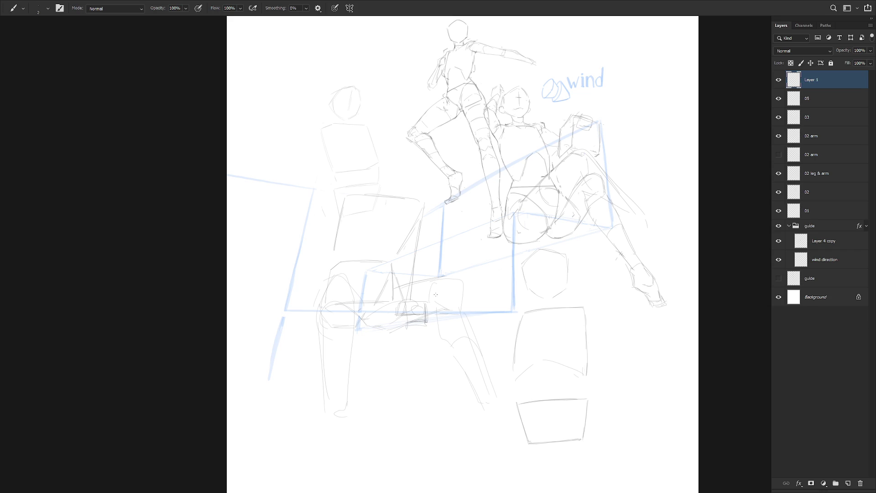
Step: Draw the left chair leg and small circles atop both chair legs
{"action": "left_click_drag", "start_coordinate": [343, 208], "coordinate": [338, 251]}
{"action": "mouse_move", "coordinate": [359, 202]}
{"action": "left_mouse_down"}
{"action": "mouse_move", "coordinate": [345, 211]}
{"action": "mouse_move", "coordinate": [342, 201]}
{"action": "left_mouse_up"}
{"action": "left_click_drag", "start_coordinate": [420, 217], "coordinate": [414, 217]}
{"action": "key", "text": "e"}
{"action": "left_click_drag", "start_coordinate": [344, 205], "coordinate": [329, 282]}
{"action": "key", "text": "b"}
Step: Collapse the guide group, then briefly show and recentre the radial guide lines
{"action": "left_click", "coordinate": [778, 80]}
{"action": "left_click", "coordinate": [778, 80]}
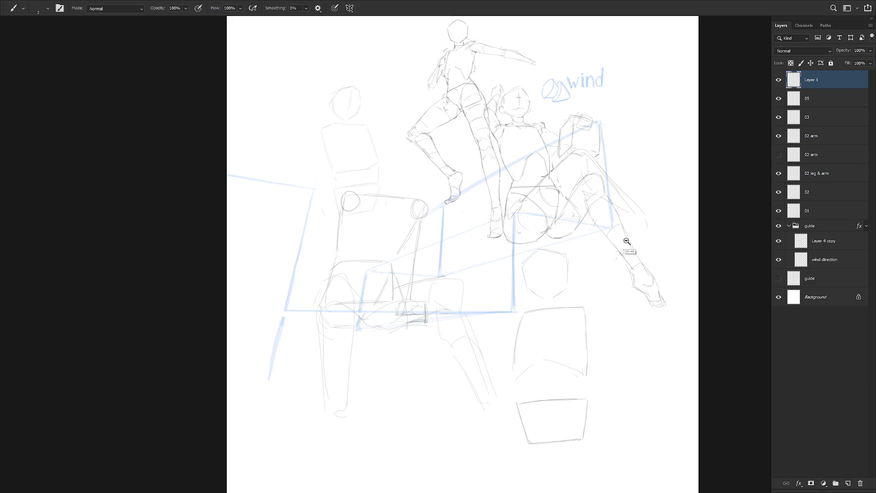
{"action": "left_click_drag", "start_coordinate": [643, 219], "coordinate": [594, 297]}
{"action": "left_click_drag", "start_coordinate": [587, 348], "coordinate": [562, 328]}
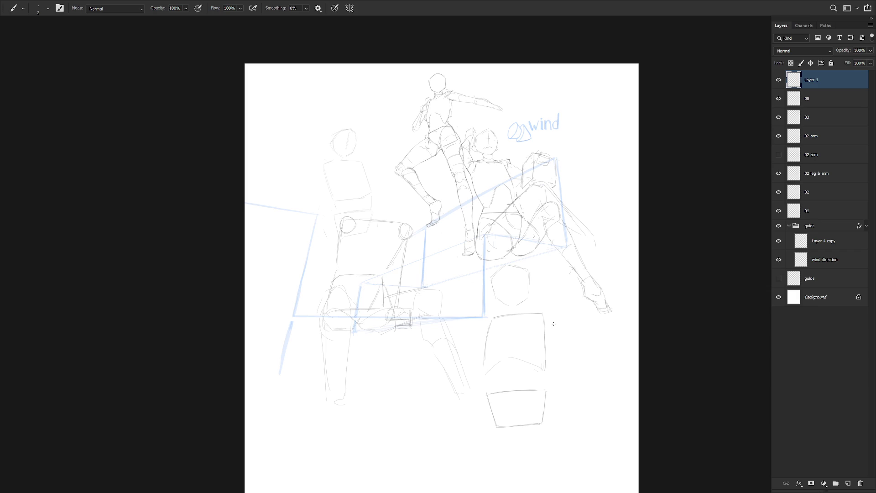
{"action": "left_click", "coordinate": [788, 225]}
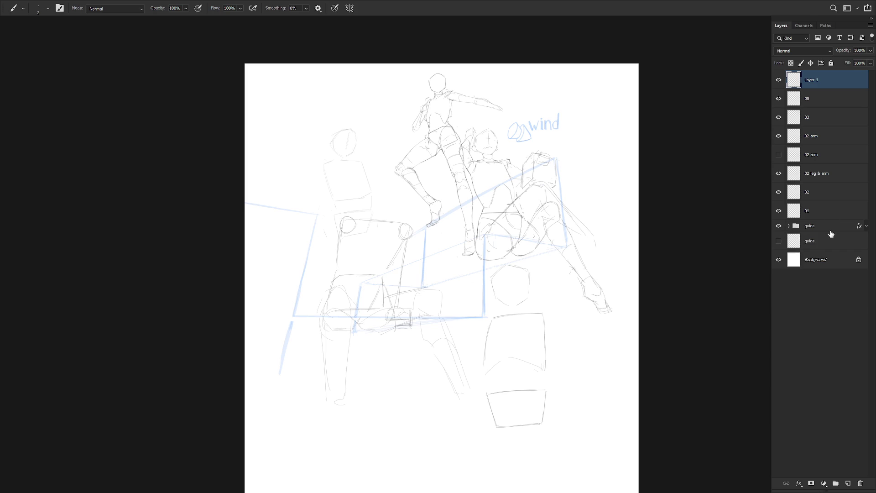
{"action": "left_click", "coordinate": [830, 228], "text": "shift"}
{"action": "key", "text": "v"}
{"action": "left_click", "coordinate": [778, 240]}
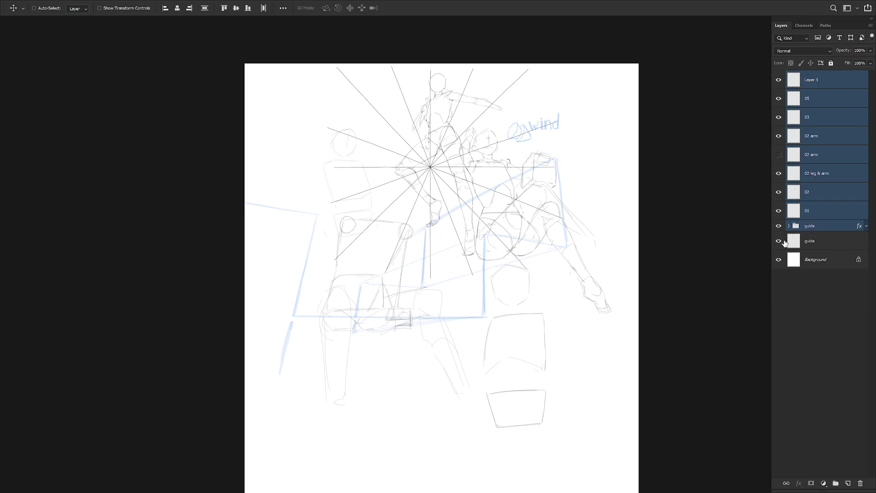
{"action": "left_click", "coordinate": [814, 242]}
{"action": "left_click", "coordinate": [825, 259], "text": "ctrl"}
{"action": "left_click", "coordinate": [178, 8]}
{"action": "left_click", "coordinate": [236, 8]}
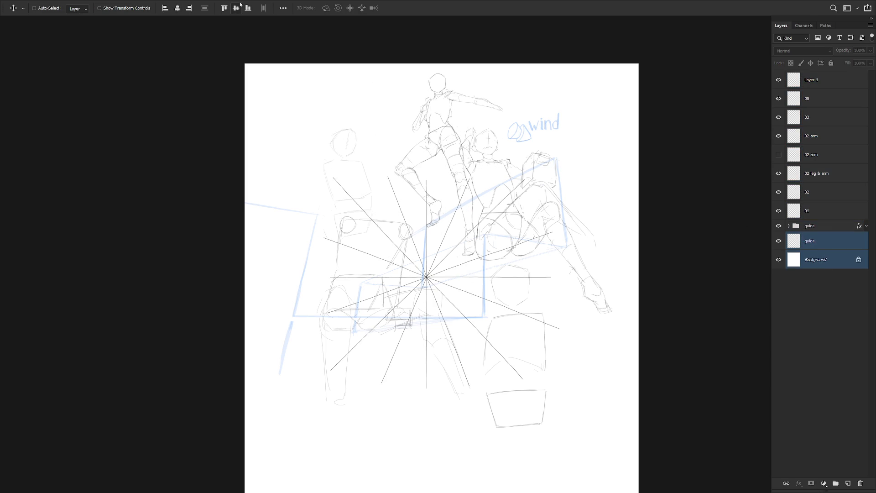
Step: Hide the radial guide again and move all sketch layers and the guide group lower
{"action": "left_click", "coordinate": [826, 226]}
{"action": "left_click", "coordinate": [779, 241]}
{"action": "left_click", "coordinate": [821, 81], "text": "shift"}
{"action": "left_click", "coordinate": [581, 310], "text": "ctrl+alt"}
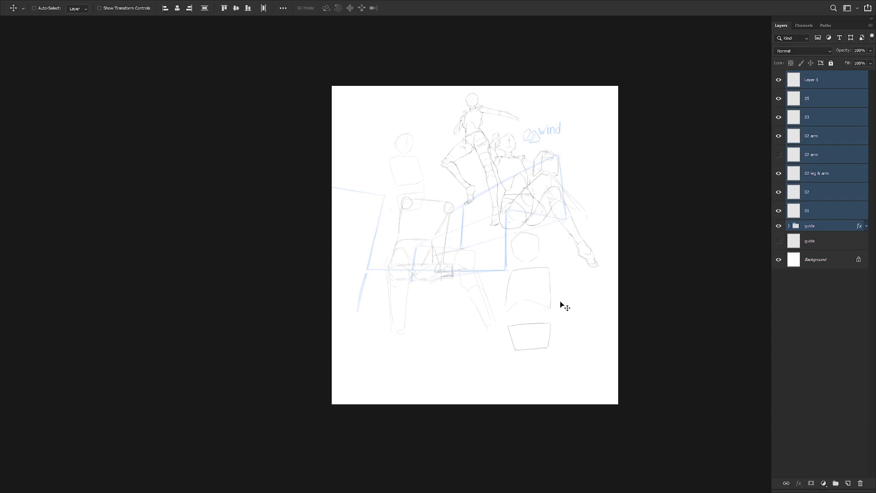
{"action": "left_click_drag", "start_coordinate": [562, 297], "coordinate": [562, 335]}
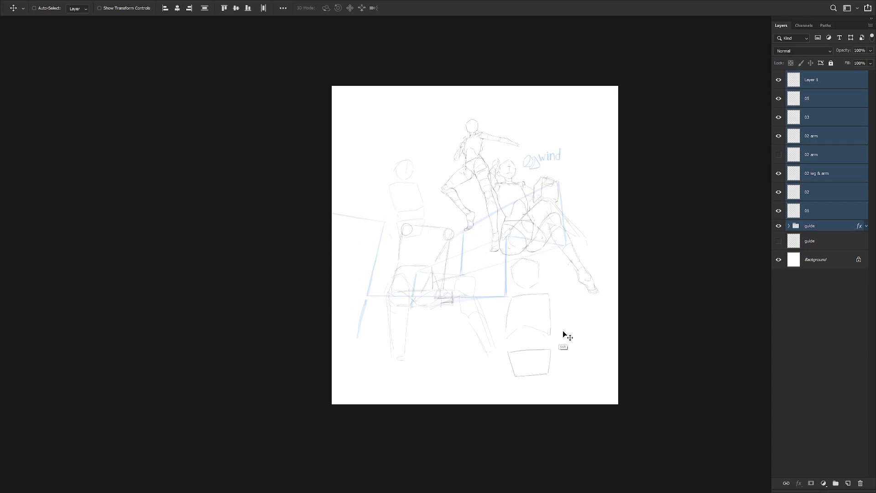
Step: Shift Layer 1's long-legged figure left along the step
{"action": "left_click", "coordinate": [828, 86]}
{"action": "left_click", "coordinate": [825, 99]}
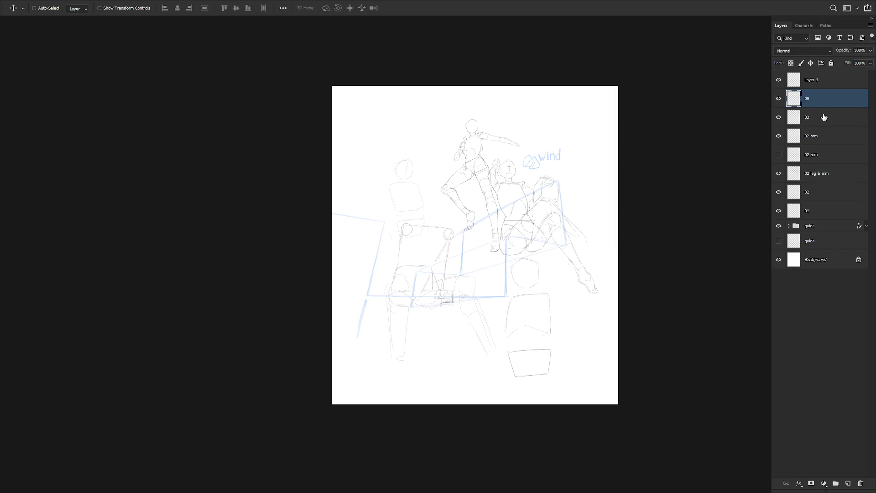
{"action": "scroll", "coordinate": [541, 292], "scroll_direction": "up", "scroll_amount": 1}
{"action": "left_click", "coordinate": [820, 80]}
{"action": "left_click_drag", "start_coordinate": [471, 366], "coordinate": [453, 368]}
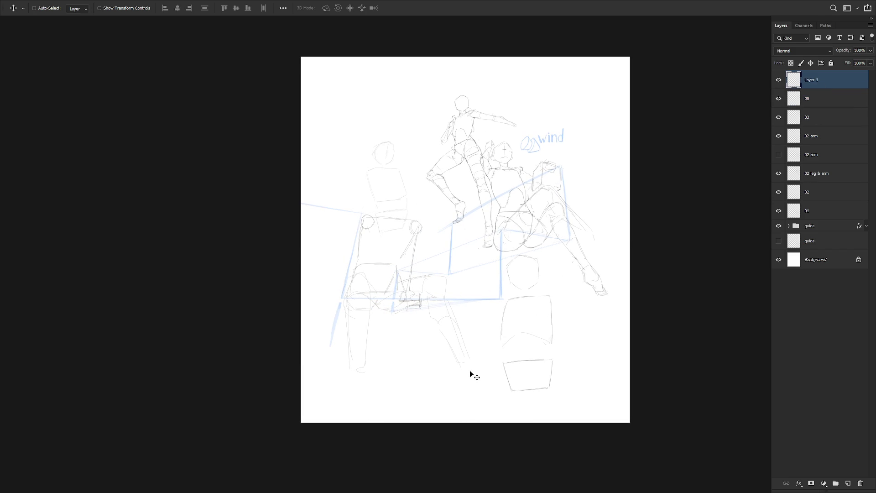
Step: Redraw the large circle slightly higher on the left seated figure
{"action": "key", "text": "b"}
{"action": "key", "text": "ctrl+z"}
{"action": "left_click_drag", "start_coordinate": [402, 172], "coordinate": [382, 185]}
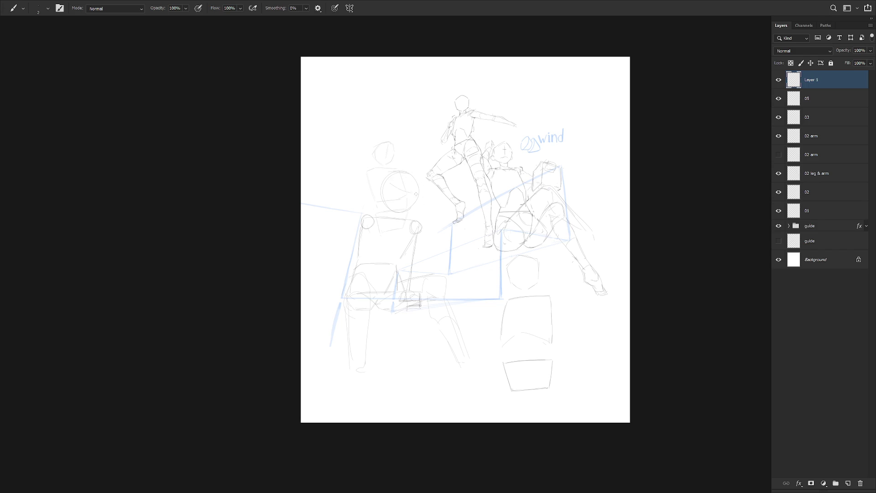
{"action": "key", "text": "ctrl+z"}
{"action": "scroll", "coordinate": [395, 205], "scroll_direction": "up", "scroll_amount": 2}
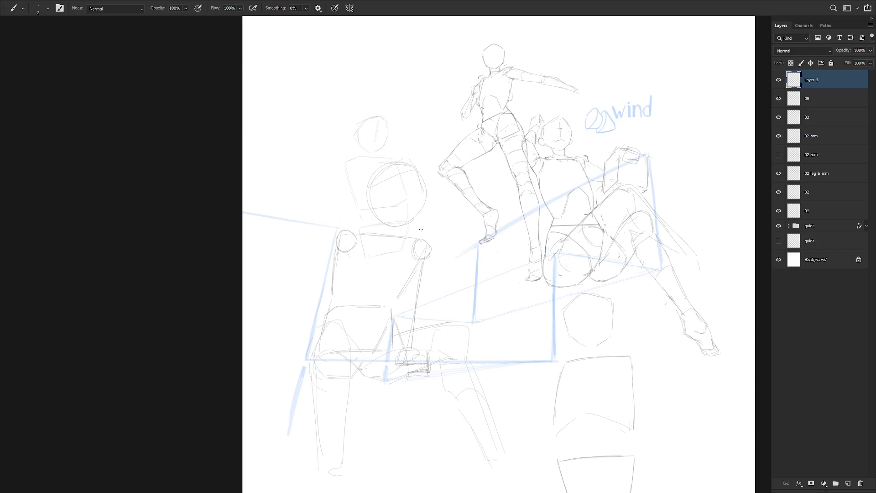
{"action": "left_click_drag", "start_coordinate": [463, 345], "coordinate": [479, 319]}
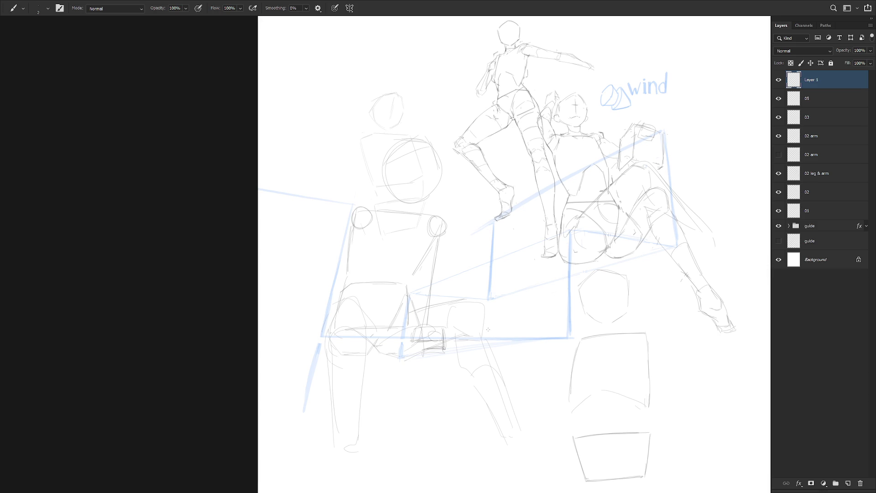
Step: Lasso the circle and scale it down to about 88%
{"action": "key", "text": "l"}
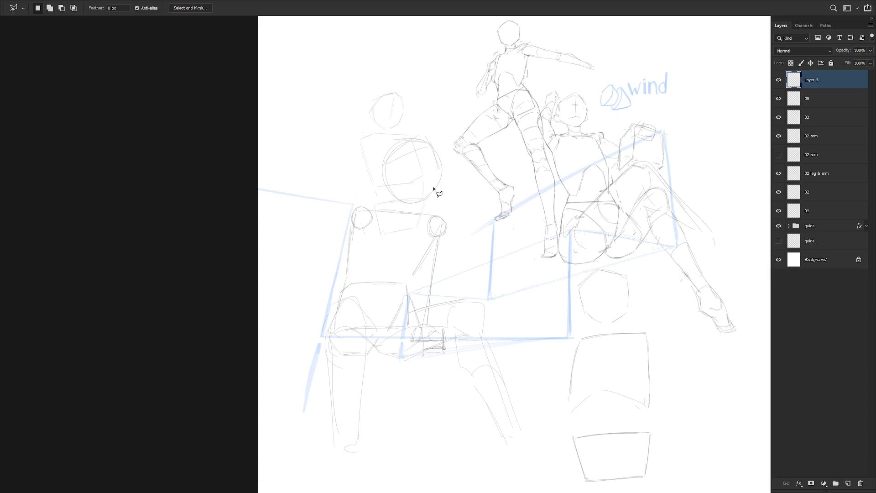
{"action": "key", "text": "shift+l"}
{"action": "mouse_move", "coordinate": [447, 209]}
{"action": "left_mouse_down"}
{"action": "mouse_move", "coordinate": [378, 183]}
{"action": "mouse_move", "coordinate": [390, 203]}
{"action": "left_mouse_up"}
{"action": "key", "text": "ctrl+t"}
{"action": "left_click_drag", "start_coordinate": [460, 114], "coordinate": [454, 120]}
{"action": "key", "text": "Return"}
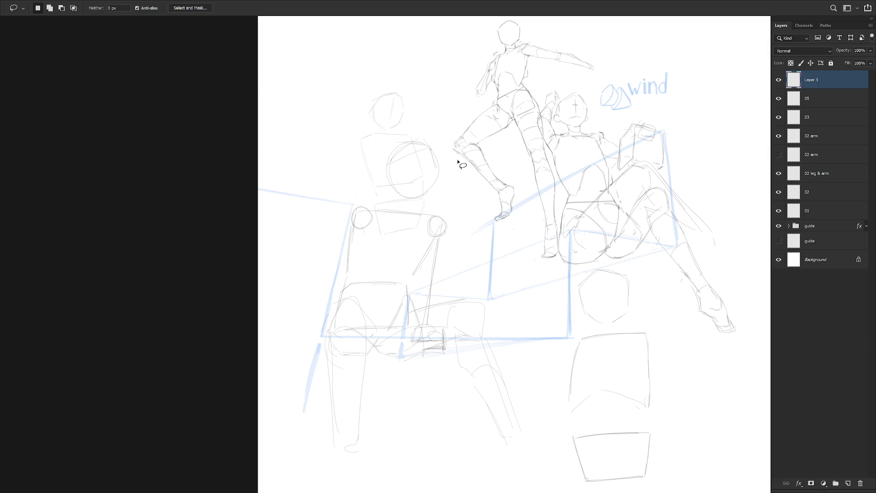
{"action": "key", "text": "ctrl+minus"}
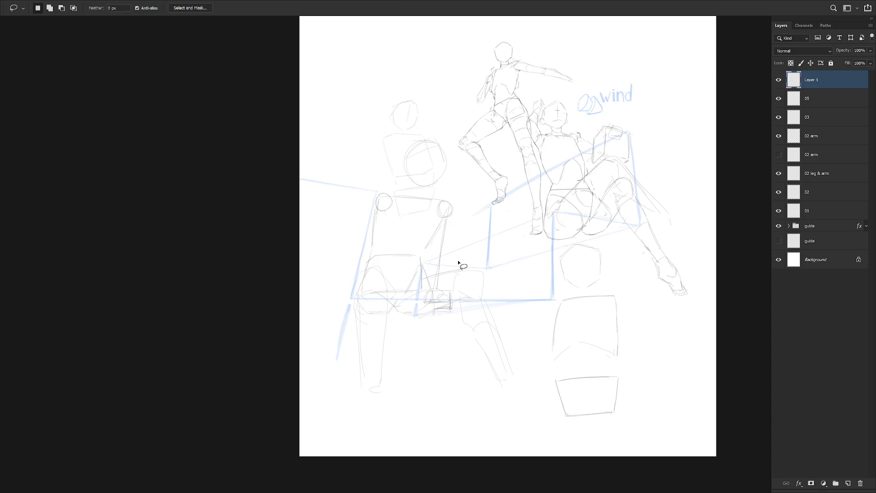
Step: Draw the leg line down and join it to a boxy foot
{"action": "key", "text": "b"}
{"action": "left_click_drag", "start_coordinate": [365, 391], "coordinate": [367, 428]}
{"action": "mouse_move", "coordinate": [364, 388]}
{"action": "left_mouse_down"}
{"action": "mouse_move", "coordinate": [386, 412]}
{"action": "mouse_move", "coordinate": [375, 414]}
{"action": "mouse_move", "coordinate": [385, 413]}
{"action": "left_mouse_up"}
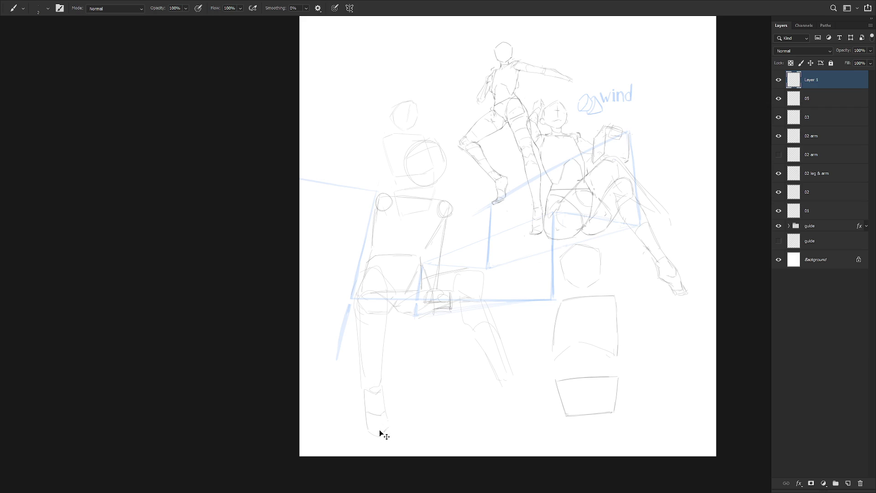
Step: Draw the underside of the left figure's foot and enlarge the lower foot to about 112%
{"action": "left_click_drag", "start_coordinate": [368, 430], "coordinate": [387, 432]}
{"action": "key", "text": "l"}
{"action": "mouse_move", "coordinate": [388, 391]}
{"action": "left_mouse_down"}
{"action": "mouse_move", "coordinate": [372, 449]}
{"action": "mouse_move", "coordinate": [392, 443]}
{"action": "mouse_move", "coordinate": [393, 469]}
{"action": "mouse_move", "coordinate": [391, 459]}
{"action": "left_mouse_up"}
{"action": "key", "text": "ctrl+t"}
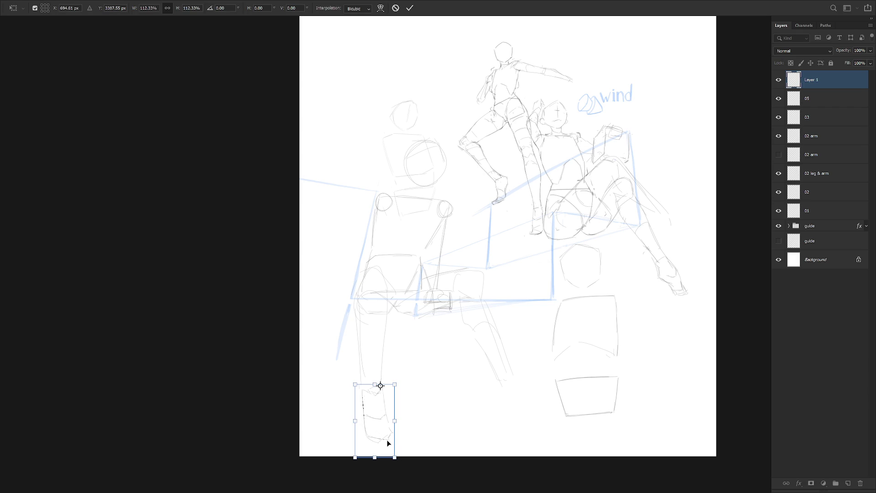
{"action": "key", "text": "Return"}
{"action": "key", "text": "ctrl+d"}
Step: Brush the leg's contours: left side extended lower, thigh's right side and thigh top
{"action": "key", "text": "b"}
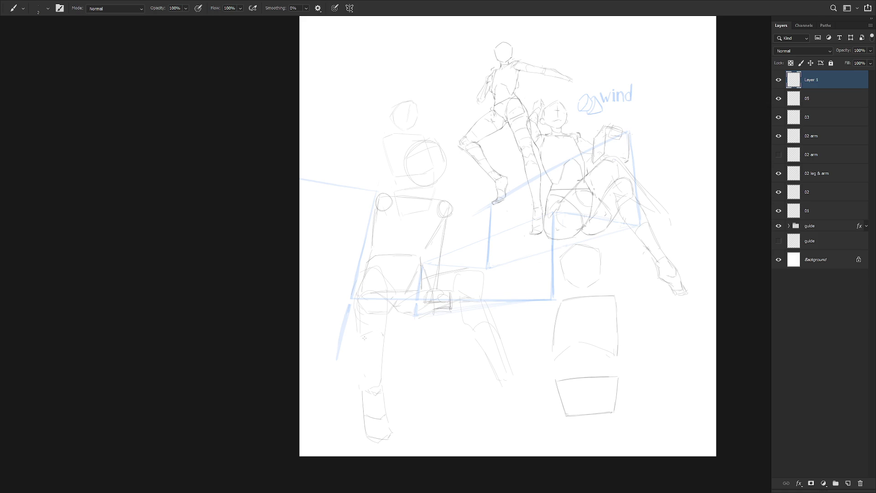
{"action": "left_click_drag", "start_coordinate": [361, 348], "coordinate": [360, 365]}
{"action": "mouse_move", "coordinate": [388, 293]}
{"action": "left_mouse_down"}
{"action": "mouse_move", "coordinate": [388, 321]}
{"action": "mouse_move", "coordinate": [357, 310]}
{"action": "left_mouse_up"}
{"action": "key", "text": "ctrl+z"}
{"action": "left_click_drag", "start_coordinate": [364, 368], "coordinate": [364, 395]}
{"action": "left_click_drag", "start_coordinate": [389, 299], "coordinate": [388, 321]}
{"action": "left_click_drag", "start_coordinate": [364, 281], "coordinate": [360, 309]}
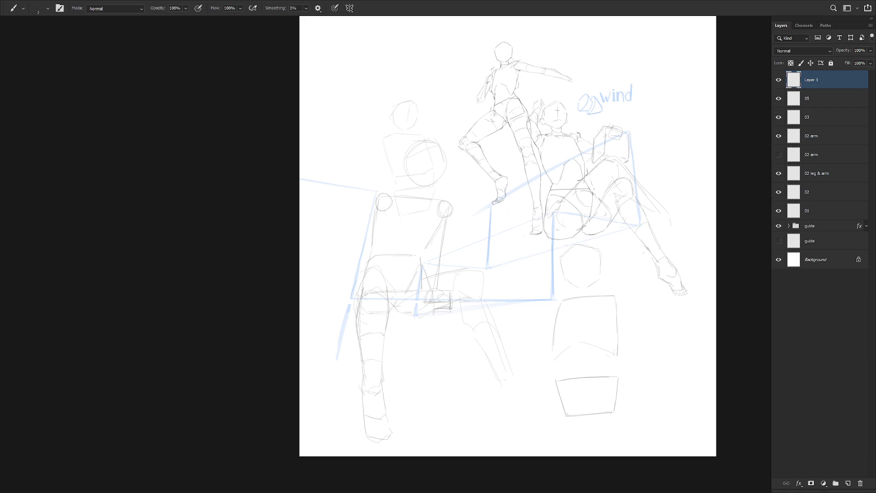
{"action": "left_click_drag", "start_coordinate": [367, 271], "coordinate": [380, 269]}
Step: Lasso the left figure's upper body and scale it down to about 94%
{"action": "key", "text": "l"}
{"action": "mouse_move", "coordinate": [424, 237]}
{"action": "left_mouse_down"}
{"action": "mouse_move", "coordinate": [424, 253]}
{"action": "mouse_move", "coordinate": [452, 218]}
{"action": "mouse_move", "coordinate": [448, 130]}
{"action": "mouse_move", "coordinate": [369, 248]}
{"action": "left_mouse_up"}
{"action": "key", "text": "ctrl+t"}
{"action": "left_click", "coordinate": [448, 142], "text": "alt"}
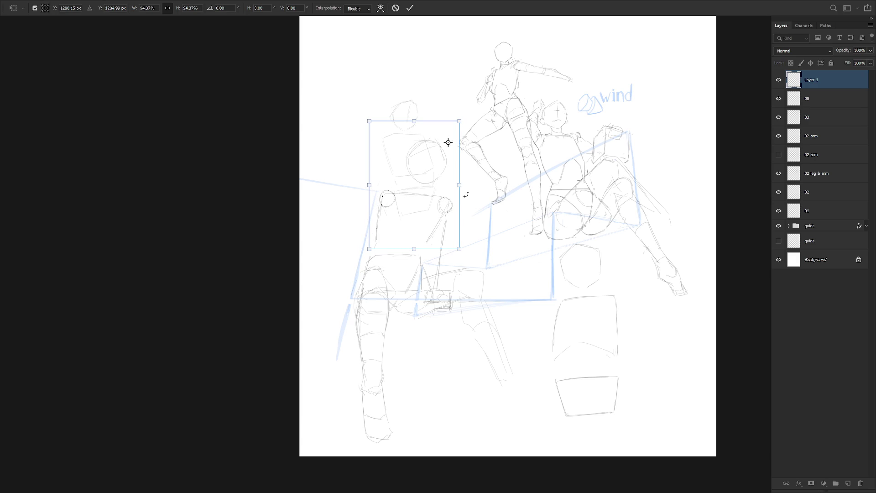
{"action": "key", "text": "Return"}
{"action": "key", "text": "b"}
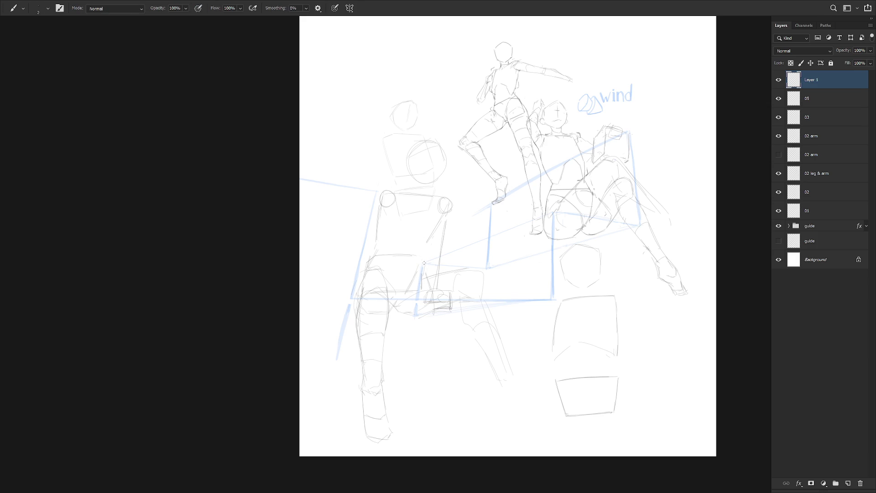
Step: With the thin brush, draw the second thigh's top, the lower leg and the foot outline
{"action": "key", "text": "e"}
{"action": "key", "text": "b"}
{"action": "left_click_drag", "start_coordinate": [417, 275], "coordinate": [454, 268]}
{"action": "key", "text": "e"}
{"action": "key", "text": "b"}
{"action": "left_click_drag", "start_coordinate": [472, 336], "coordinate": [485, 352]}
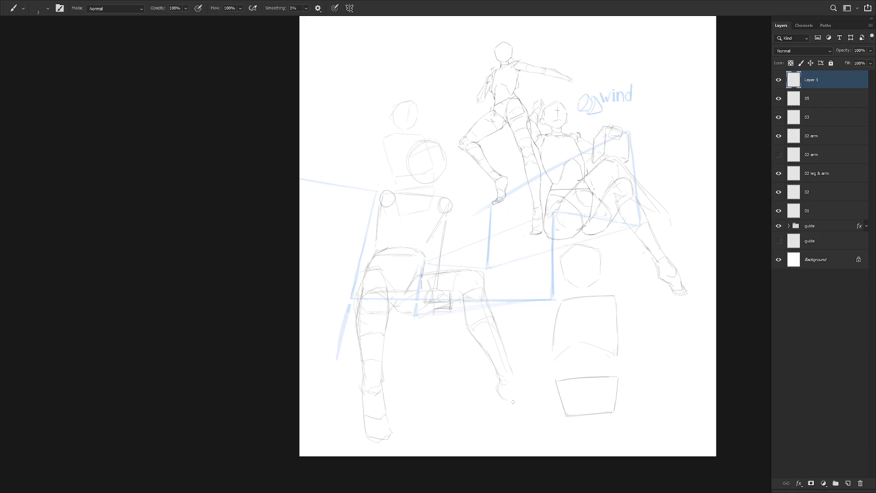
{"action": "left_click_drag", "start_coordinate": [525, 398], "coordinate": [534, 426]}
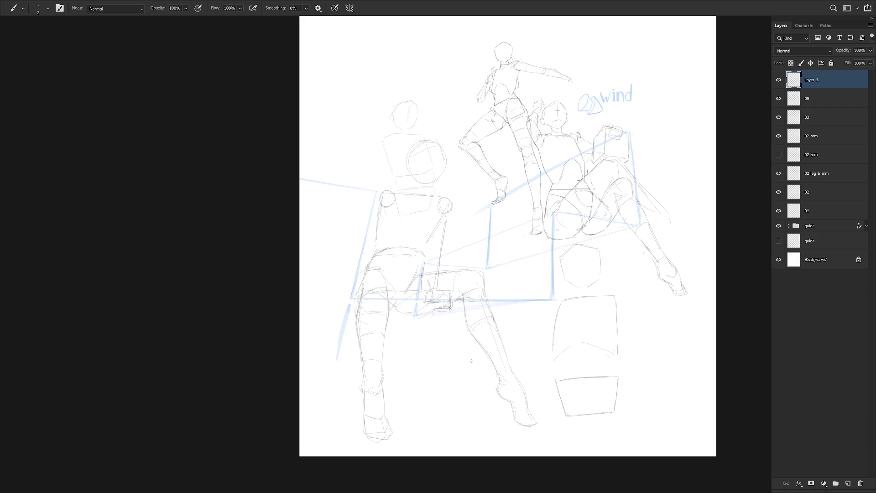
Step: Create a new layer named 'lantern' above the guide group
{"action": "scroll", "coordinate": [471, 361], "scroll_direction": "up", "scroll_amount": 2}
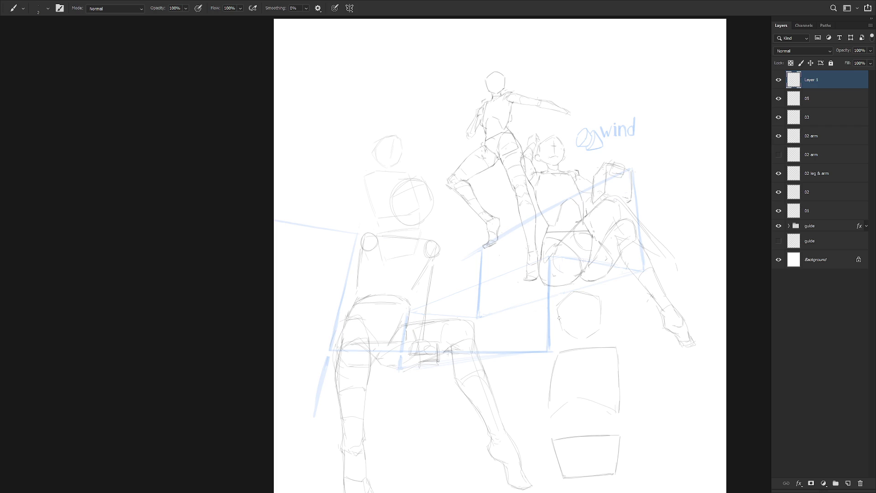
{"action": "left_click", "coordinate": [829, 215]}
{"action": "key", "text": "ctrl+shift+n"}
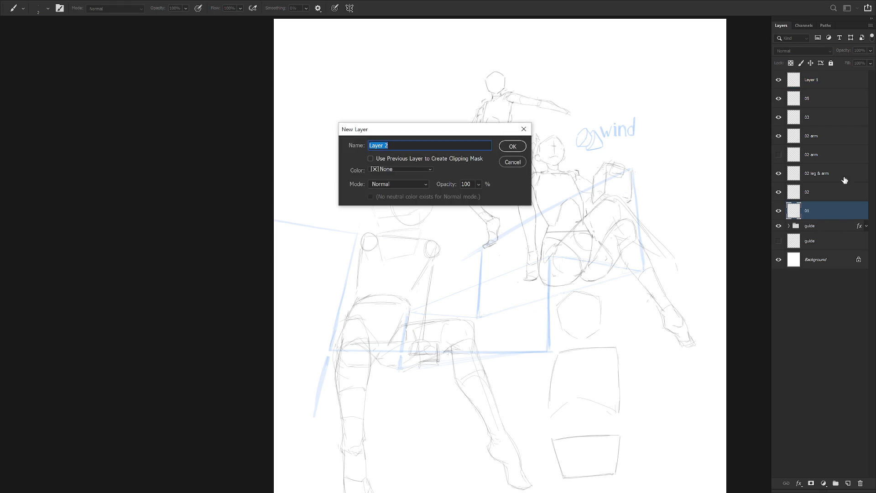
{"action": "left_click", "coordinate": [823, 229]}
{"action": "type", "text": "lantern"}
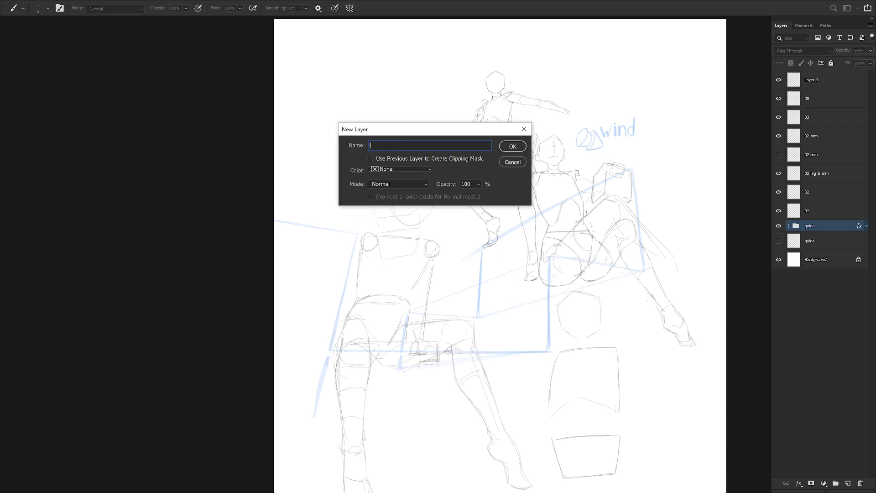
{"action": "key", "text": "Return"}
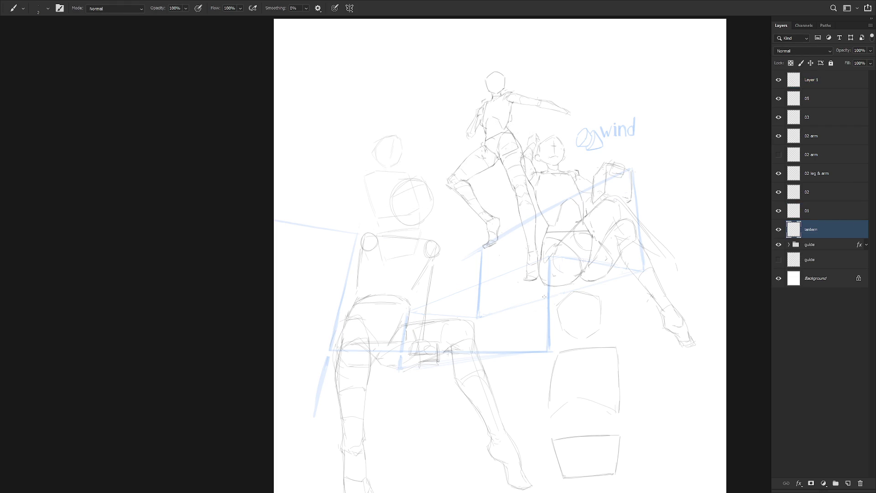
Step: Sketch a large circle on the lantern layer, undo it, and hide the 01 layer
{"action": "mouse_move", "coordinate": [460, 278]}
{"action": "left_mouse_down"}
{"action": "mouse_move", "coordinate": [539, 315]}
{"action": "mouse_move", "coordinate": [502, 355]}
{"action": "mouse_move", "coordinate": [524, 282]}
{"action": "mouse_move", "coordinate": [452, 337]}
{"action": "mouse_move", "coordinate": [497, 264]}
{"action": "mouse_move", "coordinate": [454, 292]}
{"action": "mouse_move", "coordinate": [451, 334]}
{"action": "mouse_move", "coordinate": [473, 328]}
{"action": "mouse_move", "coordinate": [441, 340]}
{"action": "left_mouse_up"}
{"action": "key", "text": "ctrl+z"}
{"action": "key", "text": "l"}
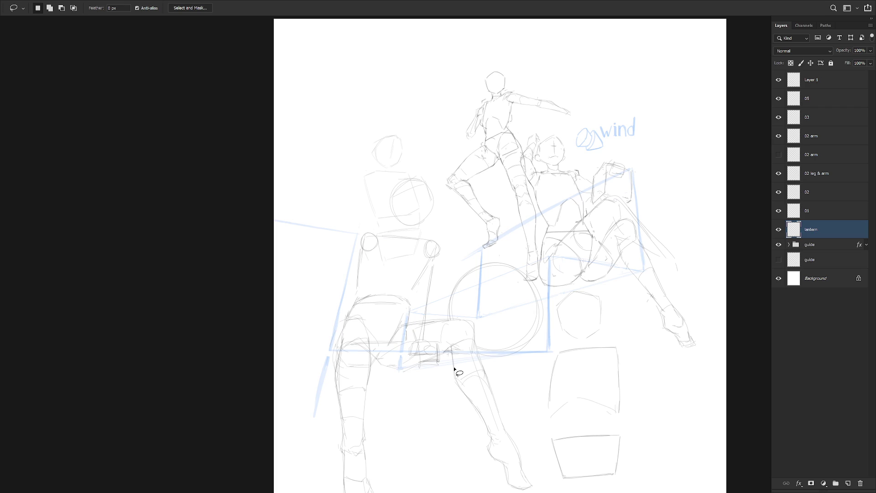
{"action": "left_click", "coordinate": [779, 210]}
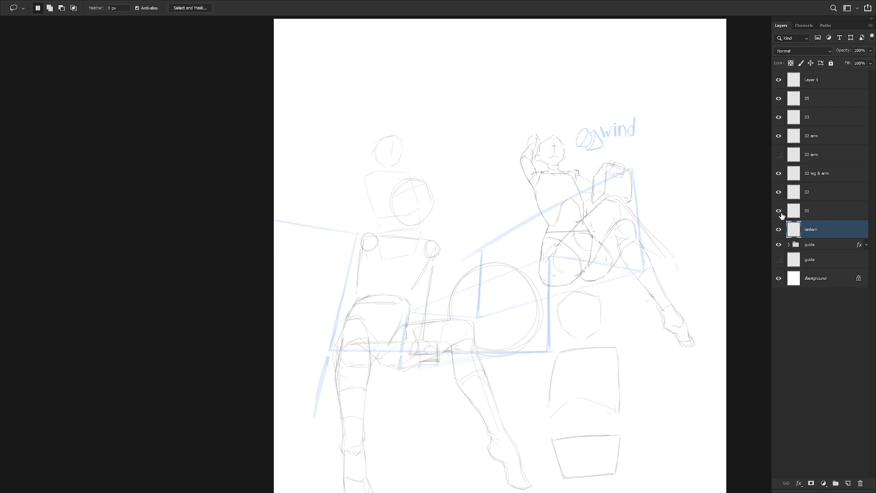
Step: Show layer 01 and scale the leaping figure to about 131%, moving it left and down
{"action": "left_click", "coordinate": [778, 210]}
{"action": "left_click", "coordinate": [821, 211]}
{"action": "key", "text": "ctrl+t"}
{"action": "mouse_move", "coordinate": [538, 236]}
{"action": "left_mouse_down"}
{"action": "mouse_move", "coordinate": [509, 293]}
{"action": "mouse_move", "coordinate": [507, 285]}
{"action": "left_mouse_up"}
{"action": "left_click", "coordinate": [456, 293], "text": "alt"}
{"action": "left_click_drag", "start_coordinate": [547, 118], "coordinate": [585, 49]}
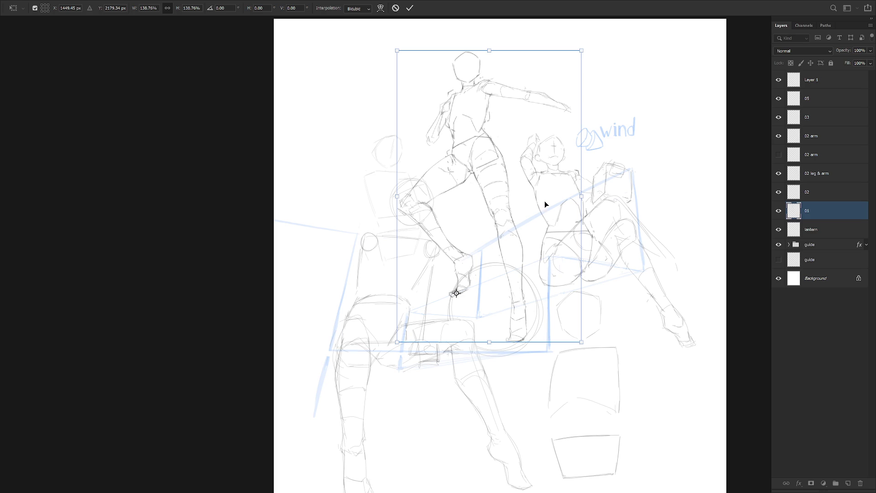
{"action": "left_click_drag", "start_coordinate": [581, 50], "coordinate": [574, 98]}
{"action": "mouse_move", "coordinate": [528, 296]}
{"action": "left_mouse_down"}
{"action": "mouse_move", "coordinate": [542, 288]}
{"action": "mouse_move", "coordinate": [509, 295]}
{"action": "left_mouse_up"}
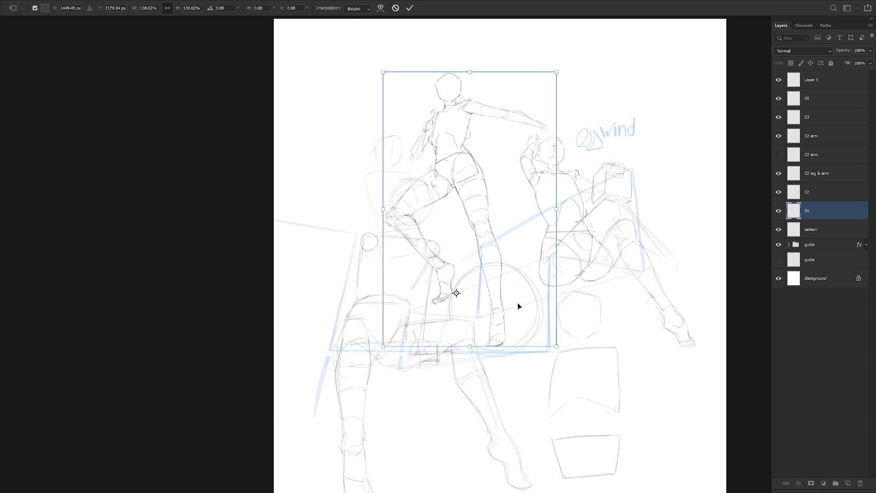
{"action": "left_click_drag", "start_coordinate": [556, 72], "coordinate": [552, 80]}
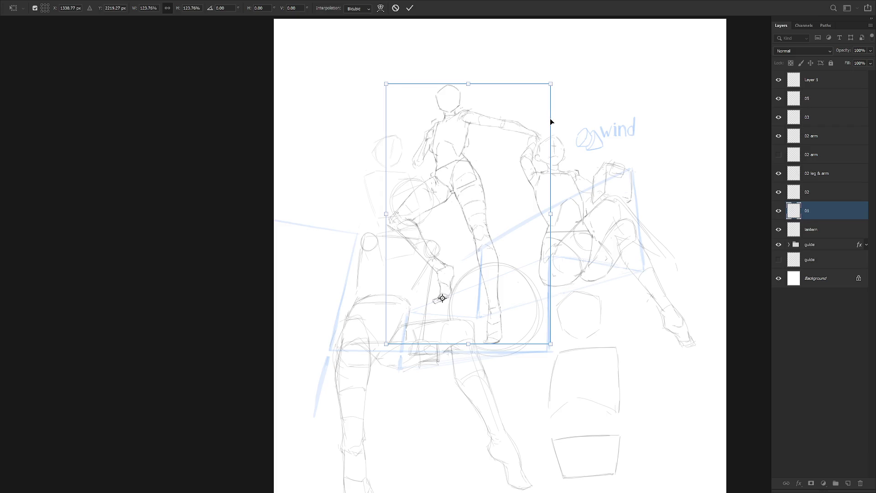
{"action": "key", "text": "Return"}
Step: Keep an enlarged copy of the figure, hiding the original-size 01 layer
{"action": "key", "text": "l"}
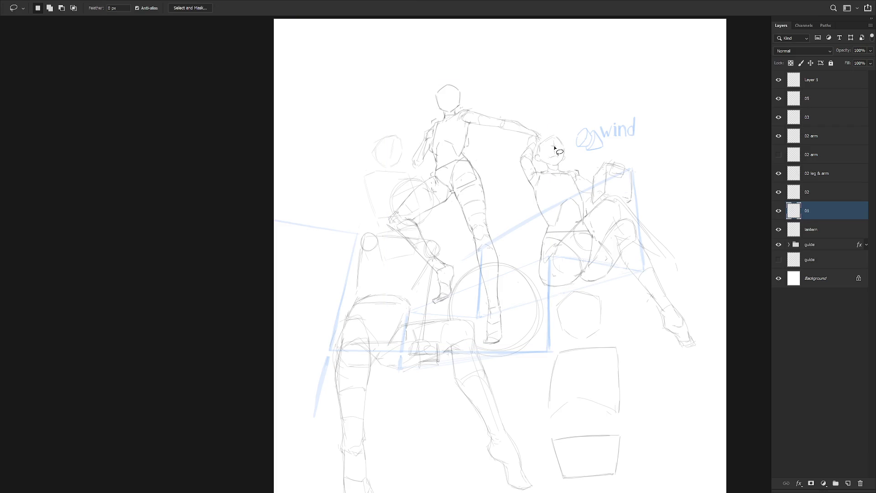
{"action": "key", "text": "ctrl+z"}
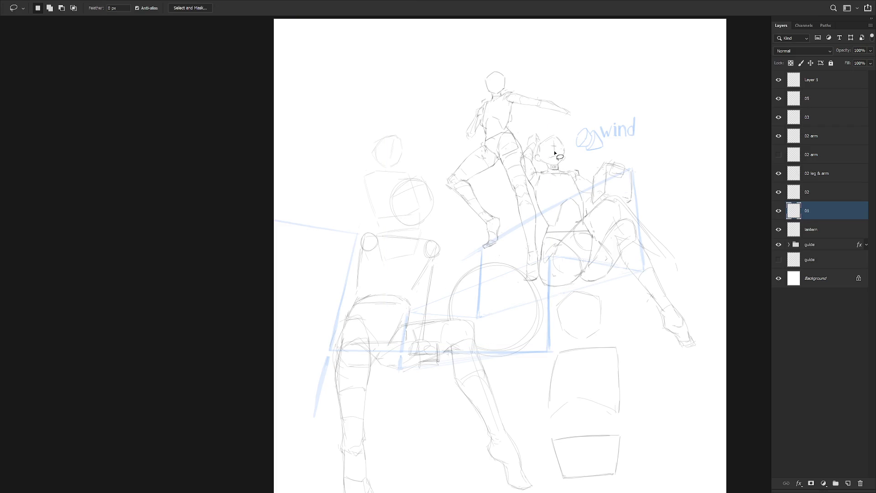
{"action": "key", "text": "ctrl+shift+z"}
{"action": "left_click", "coordinate": [779, 229]}
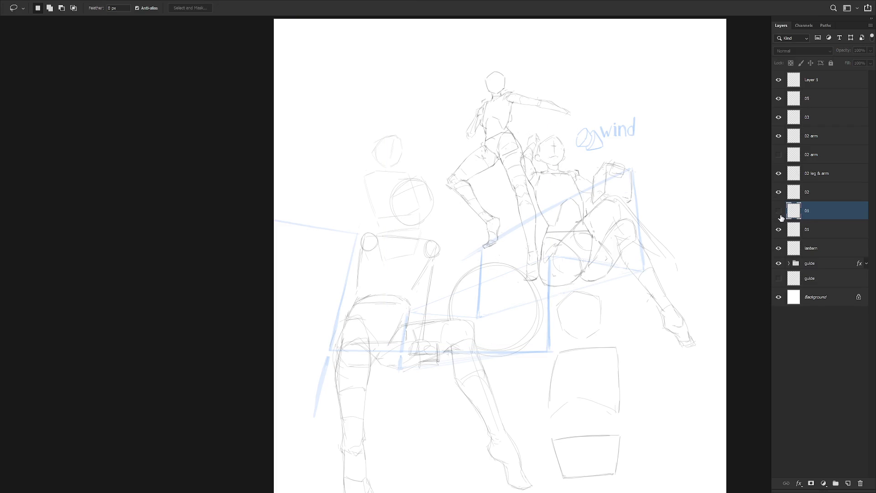
{"action": "left_click", "coordinate": [816, 229]}
Step: Hide layers 05, 03 and Layer 1, and lasso the left figure's raised shin
{"action": "left_click", "coordinate": [779, 99]}
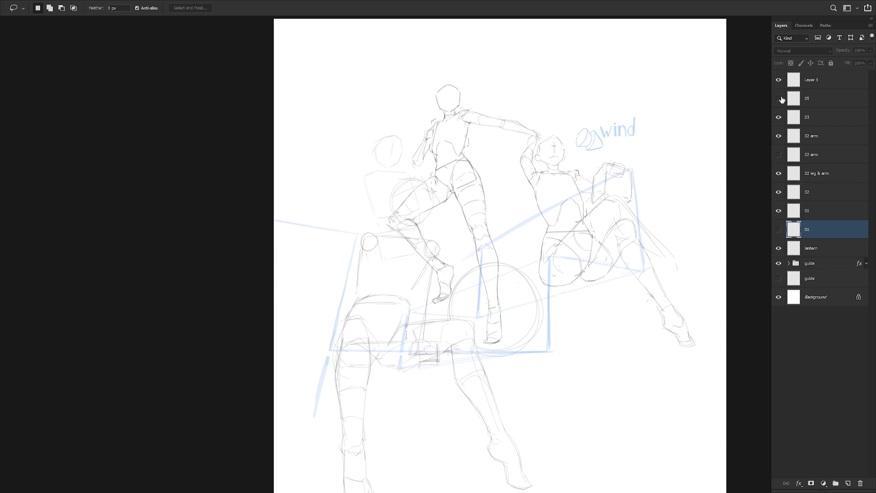
{"action": "left_click", "coordinate": [779, 98]}
{"action": "left_click", "coordinate": [778, 98]}
{"action": "left_click", "coordinate": [779, 117]}
{"action": "left_click", "coordinate": [778, 80]}
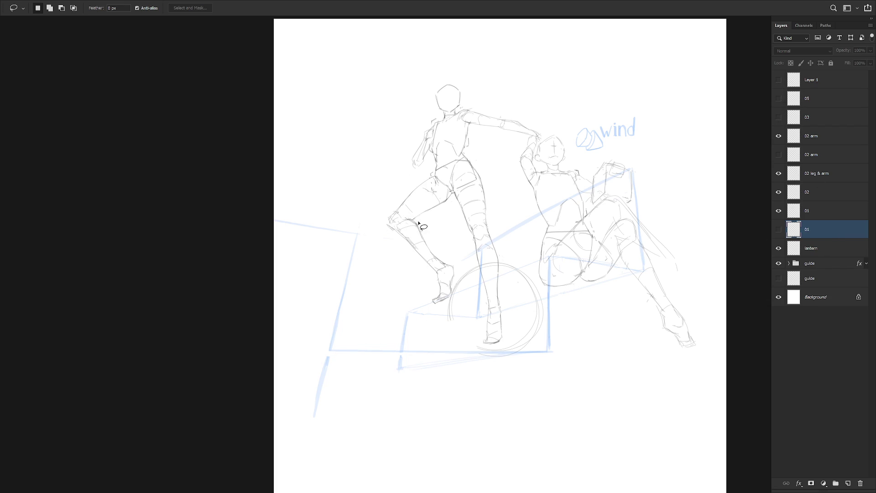
{"action": "mouse_move", "coordinate": [412, 220]}
{"action": "left_mouse_down"}
{"action": "mouse_move", "coordinate": [384, 230]}
{"action": "mouse_move", "coordinate": [432, 277]}
{"action": "mouse_move", "coordinate": [452, 267]}
{"action": "mouse_move", "coordinate": [413, 220]}
{"action": "mouse_move", "coordinate": [441, 264]}
{"action": "left_mouse_up"}
Step: Rotate the selected shin about 11 degrees around the ankle on the upper 01 layer
{"action": "key", "text": "ctrl+minus"}
{"action": "left_click", "coordinate": [794, 208]}
{"action": "key", "text": "ctrl+plus"}
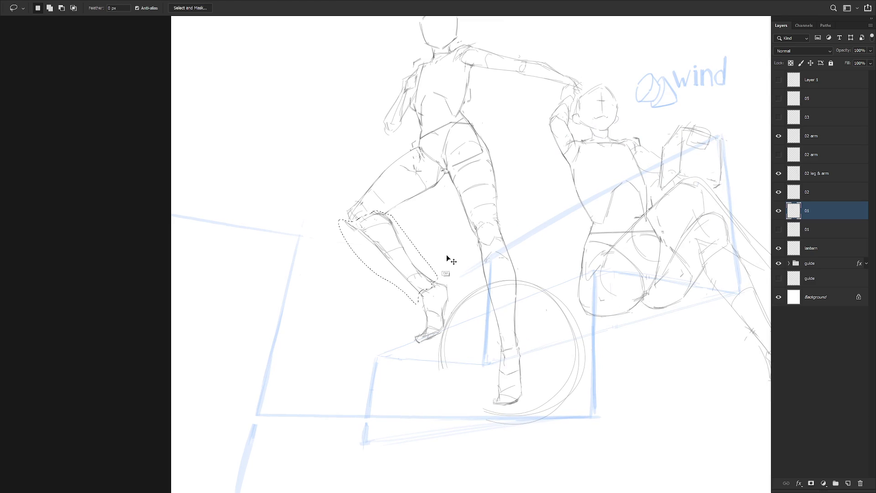
{"action": "key", "text": "ctrl+t"}
{"action": "left_click", "coordinate": [433, 283], "text": "alt"}
{"action": "mouse_move", "coordinate": [328, 201]}
{"action": "left_mouse_down"}
{"action": "mouse_move", "coordinate": [333, 211]}
{"action": "mouse_move", "coordinate": [316, 222]}
{"action": "left_mouse_up"}
{"action": "key", "text": "Return"}
Step: Move a selected part of the figure down and to the left
{"action": "key", "text": "ctrl+minus"}
{"action": "mouse_move", "coordinate": [353, 200]}
{"action": "left_mouse_down"}
{"action": "mouse_move", "coordinate": [362, 241]}
{"action": "mouse_move", "coordinate": [450, 255]}
{"action": "mouse_move", "coordinate": [485, 402]}
{"action": "mouse_move", "coordinate": [509, 213]}
{"action": "mouse_move", "coordinate": [578, 72]}
{"action": "mouse_move", "coordinate": [338, 202]}
{"action": "mouse_move", "coordinate": [352, 202]}
{"action": "left_mouse_up"}
{"action": "key", "text": "ctrl+t"}
{"action": "mouse_move", "coordinate": [499, 303]}
{"action": "left_mouse_down"}
{"action": "mouse_move", "coordinate": [481, 306]}
{"action": "mouse_move", "coordinate": [485, 312]}
{"action": "left_mouse_up"}
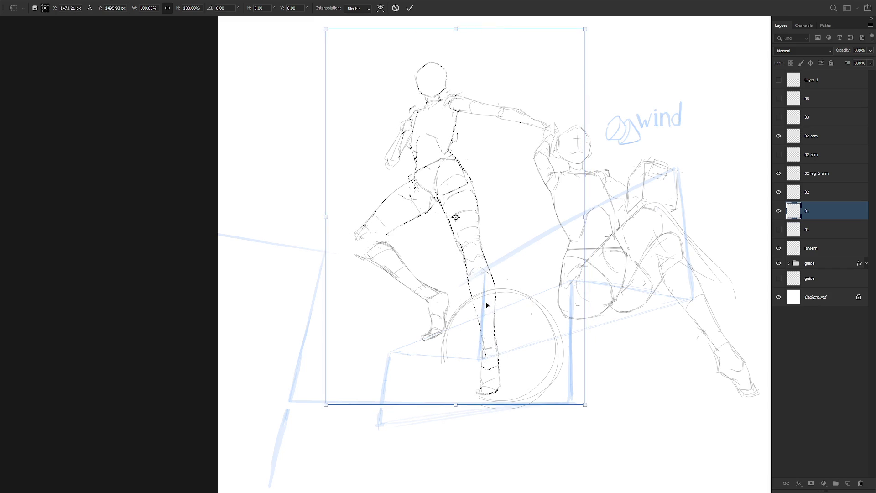
{"action": "key", "text": "Return"}
Step: Rotate the raised thigh about 5 degrees clockwise around the hip
{"action": "scroll", "coordinate": [435, 226], "scroll_direction": "up", "scroll_amount": 2}
{"action": "mouse_move", "coordinate": [435, 225]}
{"action": "left_mouse_down"}
{"action": "mouse_move", "coordinate": [440, 203]}
{"action": "mouse_move", "coordinate": [406, 177]}
{"action": "mouse_move", "coordinate": [383, 181]}
{"action": "mouse_move", "coordinate": [319, 296]}
{"action": "mouse_move", "coordinate": [431, 257]}
{"action": "left_mouse_up"}
{"action": "key", "text": "ctrl+t"}
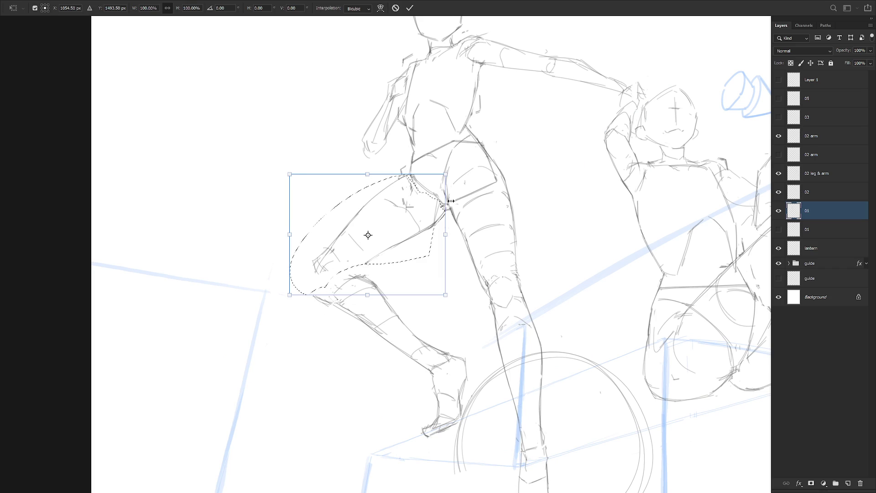
{"action": "left_click", "coordinate": [443, 212], "text": "alt"}
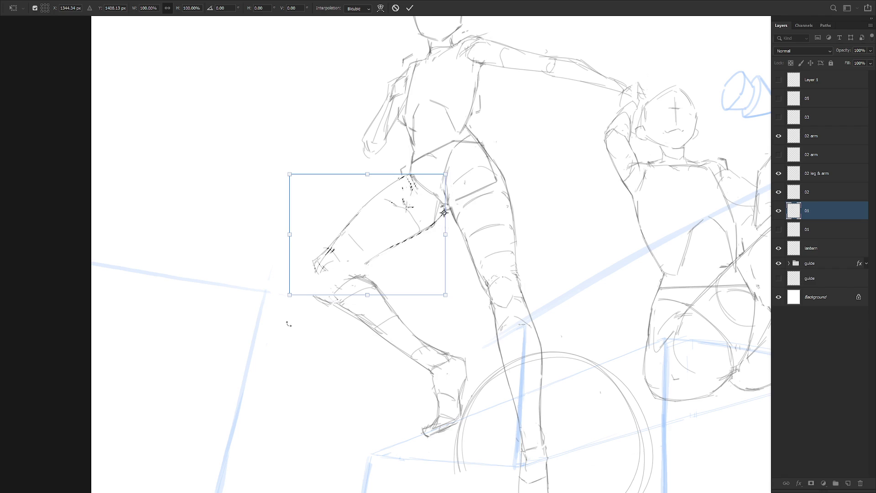
{"action": "left_click_drag", "start_coordinate": [285, 321], "coordinate": [283, 287]}
{"action": "key", "text": "Return"}
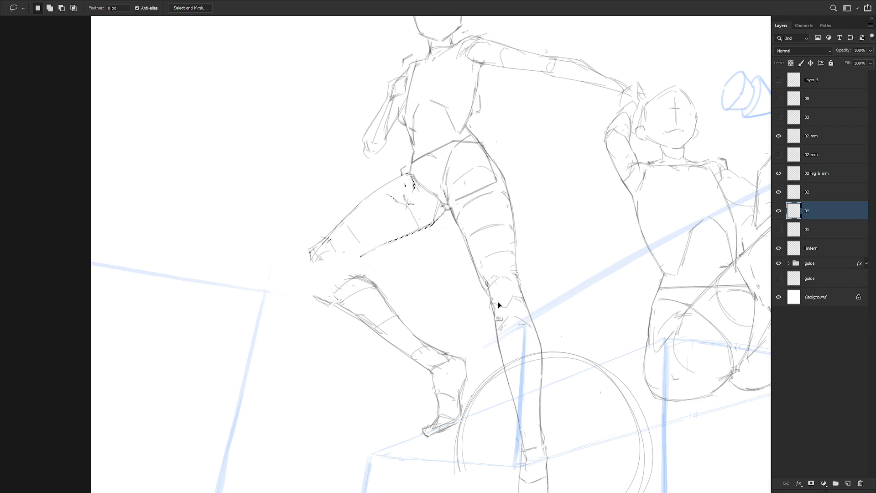
Step: Shift the figure's standing leg slightly and drop the selection
{"action": "scroll", "coordinate": [499, 307], "scroll_direction": "down", "scroll_amount": 5}
{"action": "mouse_move", "coordinate": [453, 263]}
{"action": "left_mouse_down"}
{"action": "mouse_move", "coordinate": [516, 131]}
{"action": "mouse_move", "coordinate": [518, 366]}
{"action": "mouse_move", "coordinate": [496, 288]}
{"action": "mouse_move", "coordinate": [507, 325]}
{"action": "left_mouse_up"}
{"action": "left_click", "coordinate": [527, 265], "text": "ctrl"}
{"action": "key", "text": "ctrl+t"}
{"action": "key", "text": "Return"}
{"action": "key", "text": "ctrl+d"}
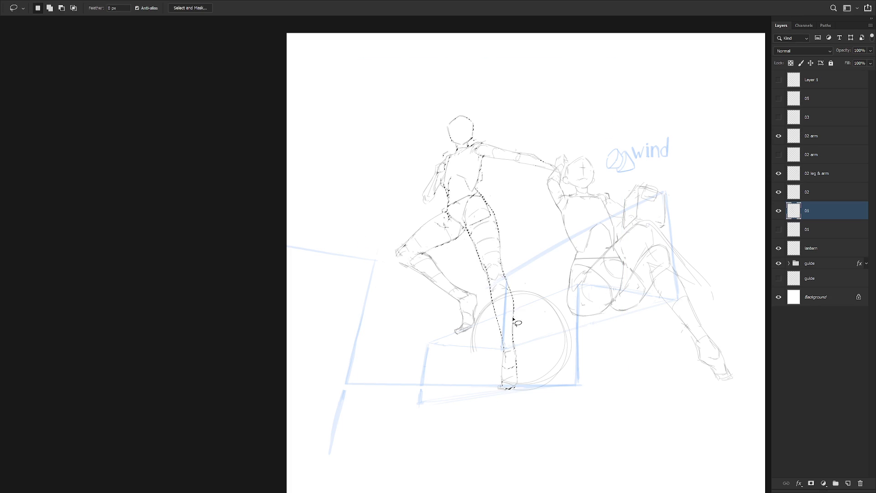
{"action": "key", "text": "b"}
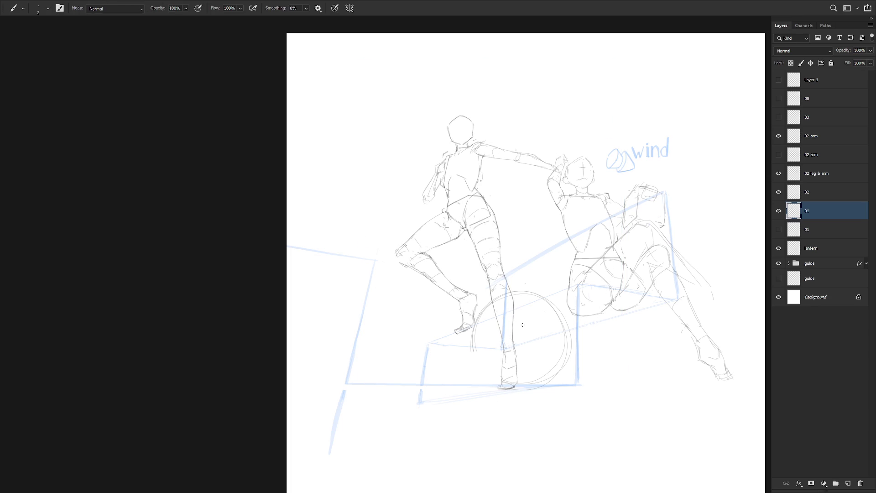
Step: Show layers 05 and Layer 1 again and move the left figure up and right
{"action": "key", "text": "v"}
{"action": "mouse_move", "coordinate": [508, 351]}
{"action": "left_mouse_down"}
{"action": "mouse_move", "coordinate": [488, 355]}
{"action": "mouse_move", "coordinate": [505, 366]}
{"action": "left_mouse_up"}
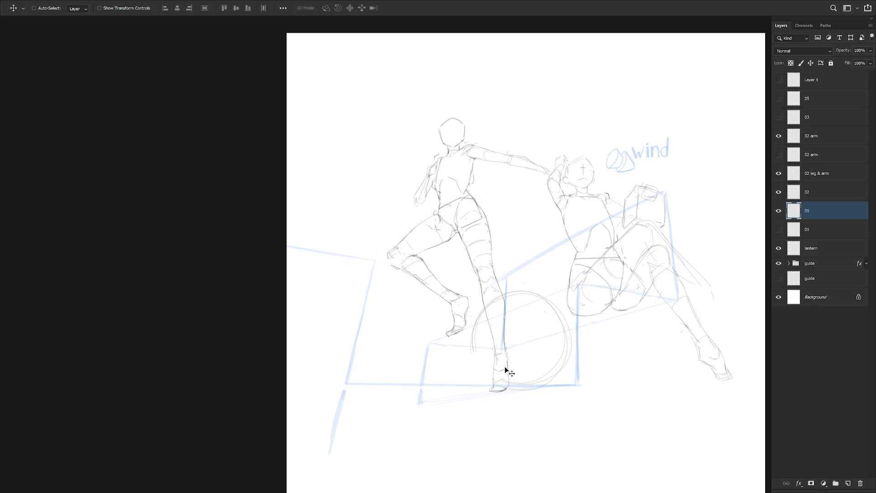
{"action": "left_click", "coordinate": [778, 99]}
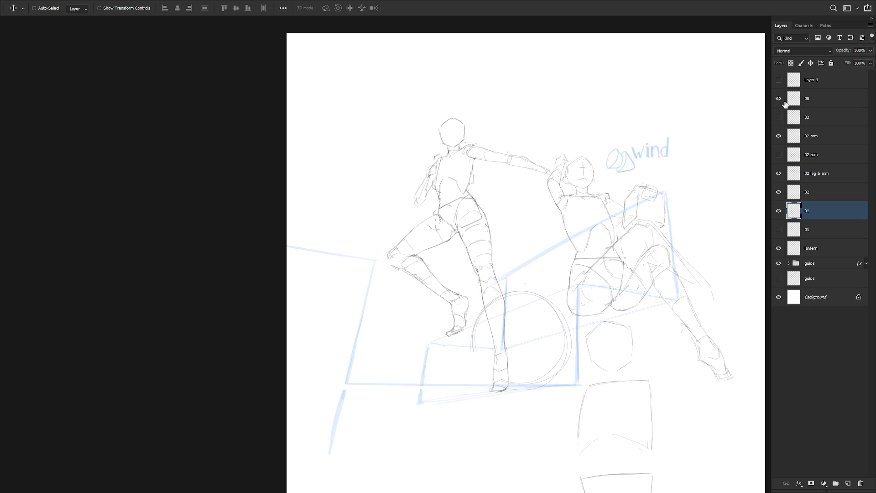
{"action": "left_click", "coordinate": [778, 81]}
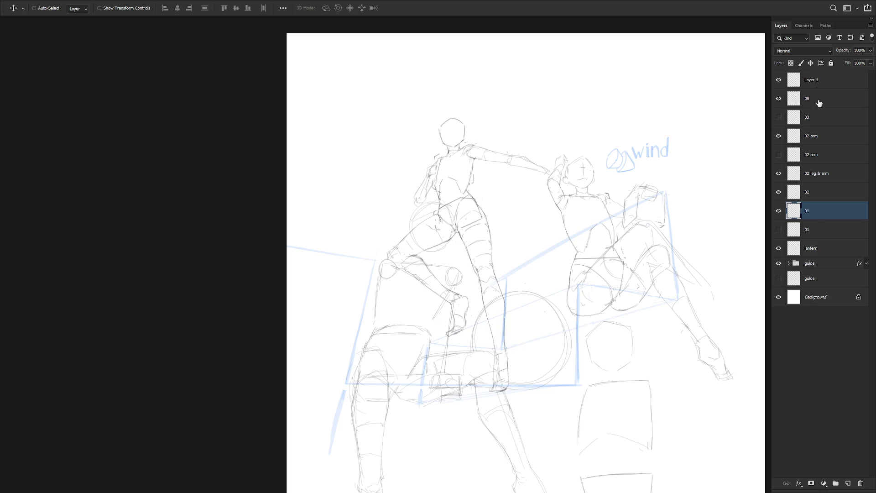
{"action": "left_click_drag", "start_coordinate": [536, 382], "coordinate": [558, 374]}
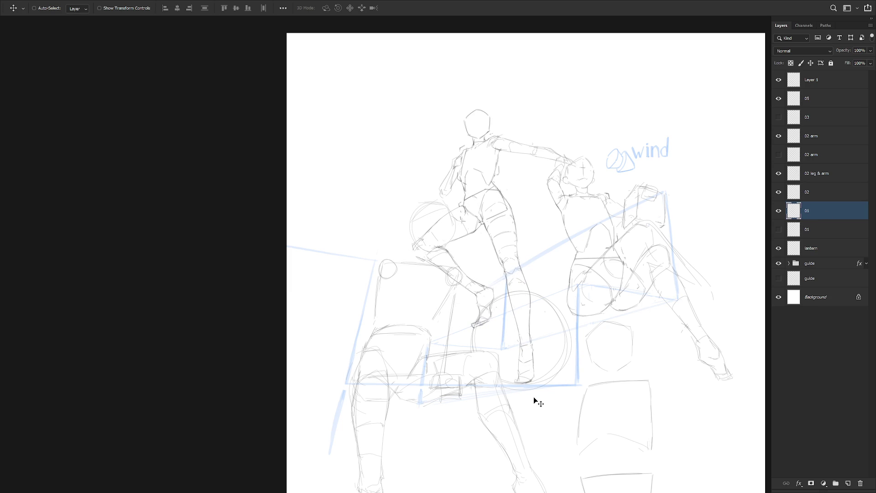
Step: Swap to the other 02 arm version and make the 02 arm layer active
{"action": "left_click", "coordinate": [779, 154]}
{"action": "left_click", "coordinate": [778, 136]}
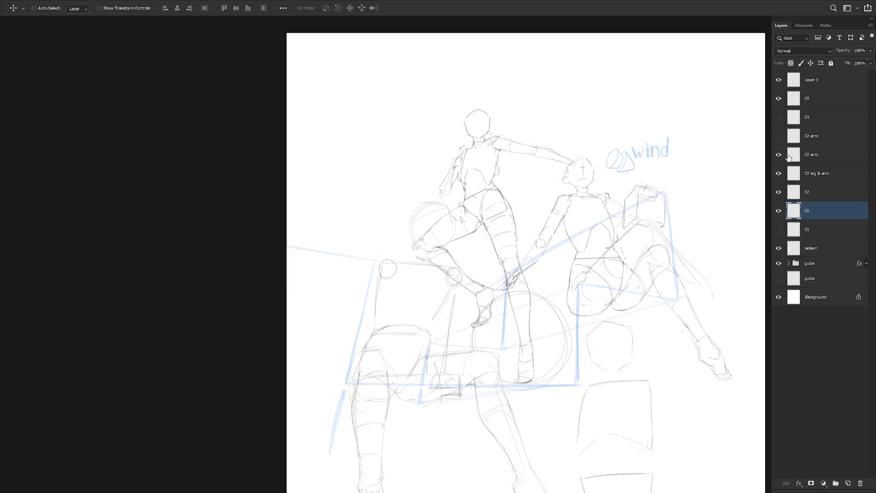
{"action": "left_click", "coordinate": [819, 156]}
Step: Lasso the right figure's arm and rotate it about -12° around its top-right corner
{"action": "key", "text": "l"}
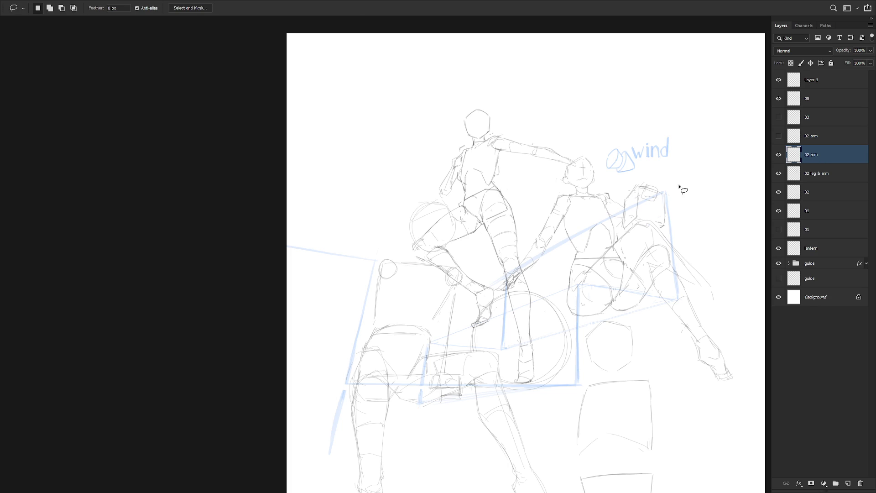
{"action": "scroll", "coordinate": [568, 211], "scroll_direction": "up", "scroll_amount": 1}
{"action": "mouse_move", "coordinate": [564, 227]}
{"action": "left_mouse_down"}
{"action": "mouse_move", "coordinate": [570, 207]}
{"action": "mouse_move", "coordinate": [550, 202]}
{"action": "mouse_move", "coordinate": [505, 249]}
{"action": "mouse_move", "coordinate": [518, 316]}
{"action": "mouse_move", "coordinate": [566, 210]}
{"action": "left_mouse_up"}
{"action": "key", "text": "ctrl+t"}
{"action": "mouse_move", "coordinate": [486, 310]}
{"action": "left_mouse_down"}
{"action": "mouse_move", "coordinate": [486, 376]}
{"action": "mouse_move", "coordinate": [508, 354]}
{"action": "mouse_move", "coordinate": [511, 360]}
{"action": "left_mouse_up"}
{"action": "key", "text": "Return"}
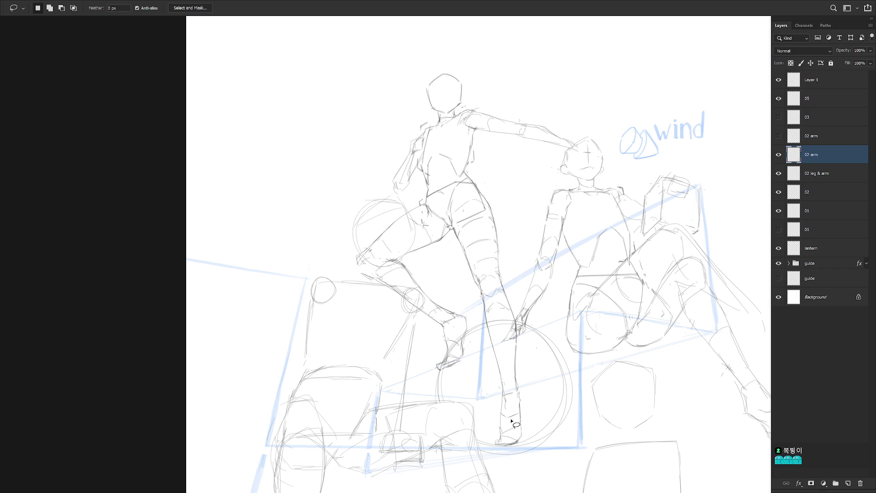
{"action": "left_click", "coordinate": [819, 207]}
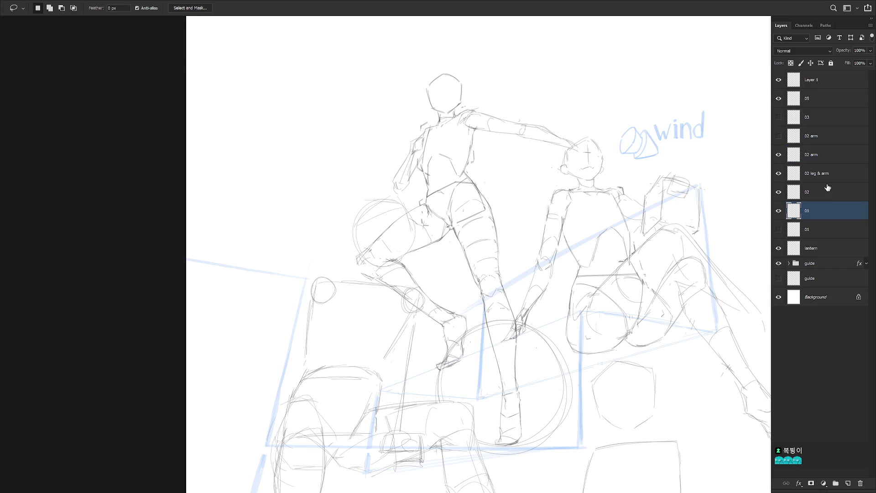
{"action": "left_click_drag", "start_coordinate": [582, 159], "coordinate": [570, 237]}
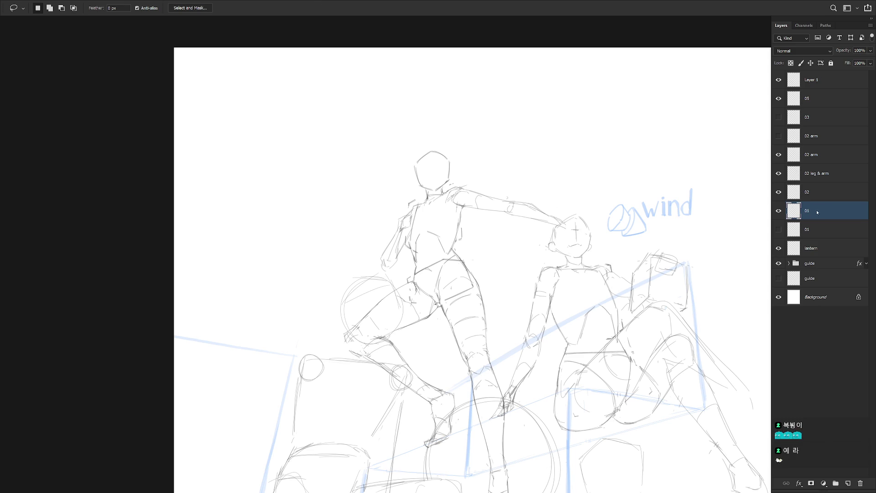
Step: Swing the left figure's outstretched arm about 42° upward and nudge it into place
{"action": "mouse_move", "coordinate": [519, 233]}
{"action": "left_mouse_down"}
{"action": "mouse_move", "coordinate": [574, 235]}
{"action": "mouse_move", "coordinate": [478, 183]}
{"action": "mouse_move", "coordinate": [464, 189]}
{"action": "mouse_move", "coordinate": [454, 215]}
{"action": "mouse_move", "coordinate": [524, 224]}
{"action": "mouse_move", "coordinate": [520, 231]}
{"action": "mouse_move", "coordinate": [459, 201]}
{"action": "left_mouse_up"}
{"action": "key", "text": "ctrl+t"}
{"action": "mouse_move", "coordinate": [604, 178]}
{"action": "left_mouse_down"}
{"action": "mouse_move", "coordinate": [587, 98]}
{"action": "mouse_move", "coordinate": [547, 89]}
{"action": "left_mouse_up"}
{"action": "left_click_drag", "start_coordinate": [497, 185], "coordinate": [505, 196]}
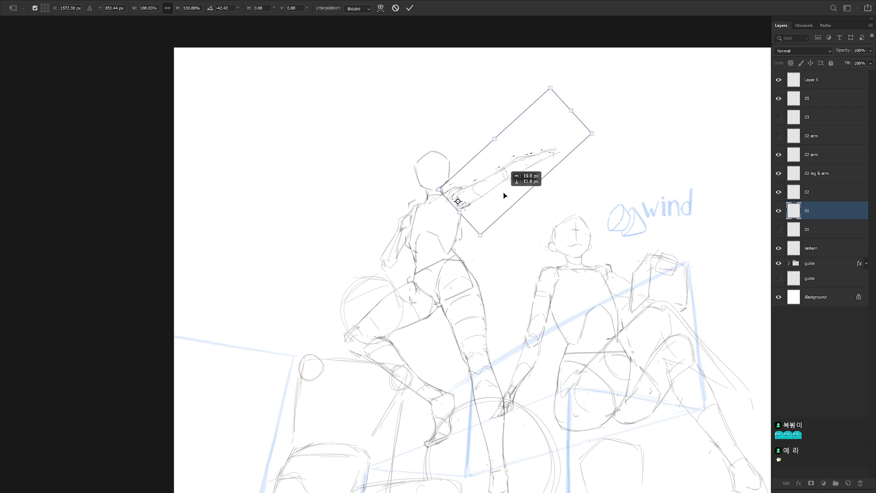
{"action": "key", "text": "Return"}
{"action": "key", "text": "b"}
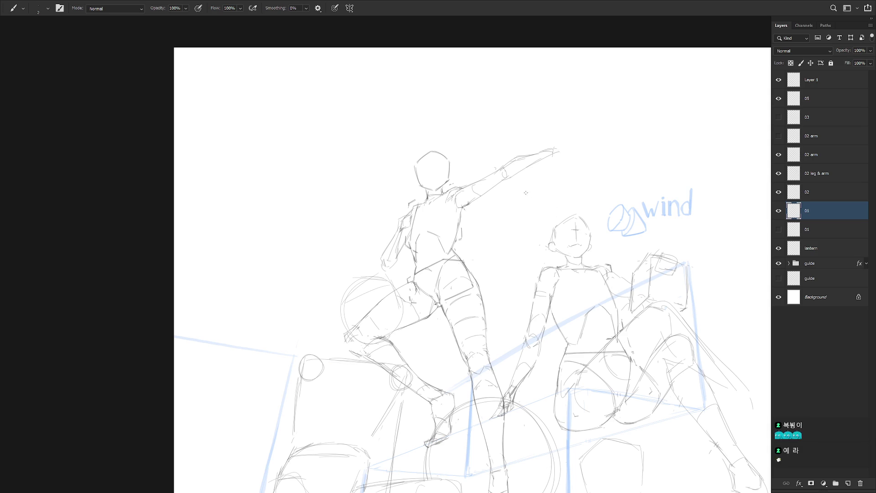
{"action": "scroll", "coordinate": [526, 192], "scroll_direction": "down", "scroll_amount": 2}
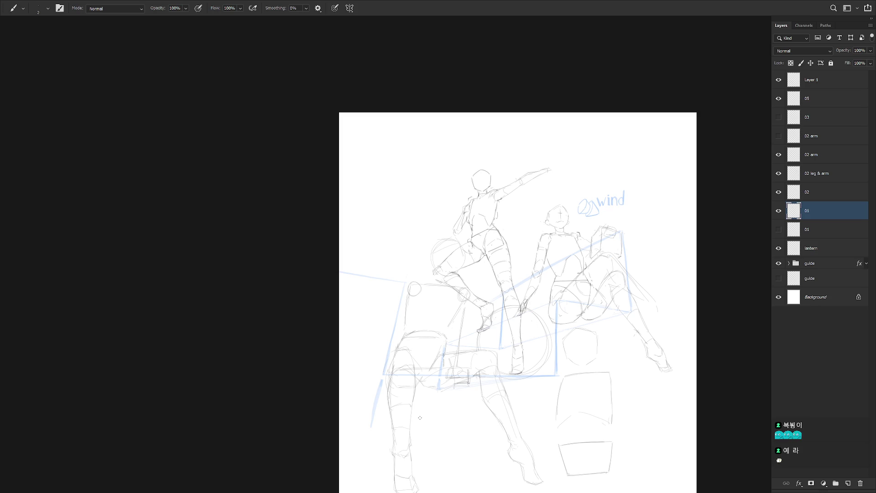
Step: On Layer 1, move the circle beside the left figure's knee slightly left
{"action": "left_click", "coordinate": [819, 84]}
{"action": "scroll", "coordinate": [445, 248], "scroll_direction": "up", "scroll_amount": 3}
{"action": "key", "text": "l"}
{"action": "mouse_move", "coordinate": [463, 317]}
{"action": "left_mouse_down"}
{"action": "mouse_move", "coordinate": [395, 275]}
{"action": "mouse_move", "coordinate": [403, 294]}
{"action": "left_mouse_up"}
{"action": "key", "text": "ctrl+t"}
{"action": "mouse_move", "coordinate": [477, 306]}
{"action": "left_mouse_down"}
{"action": "mouse_move", "coordinate": [457, 297]}
{"action": "mouse_move", "coordinate": [477, 305]}
{"action": "left_mouse_up"}
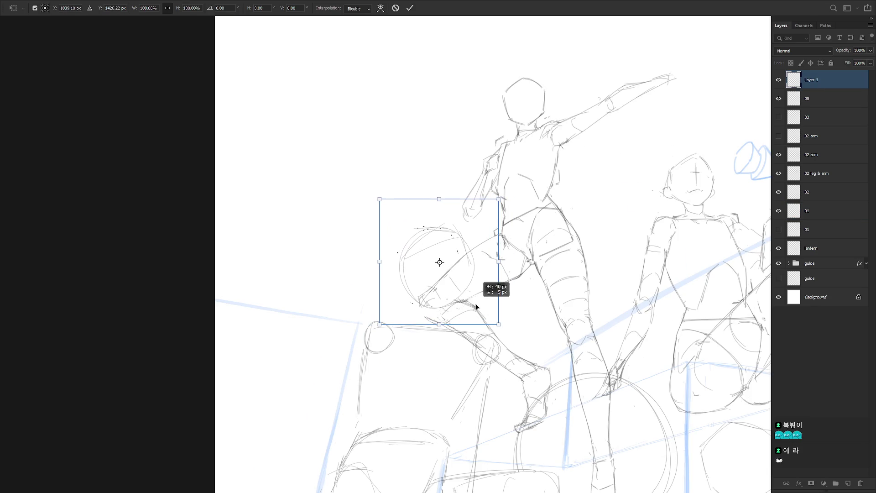
{"action": "key", "text": "Return"}
{"action": "scroll", "coordinate": [472, 273], "scroll_direction": "down", "scroll_amount": 3}
{"action": "key", "text": "b"}
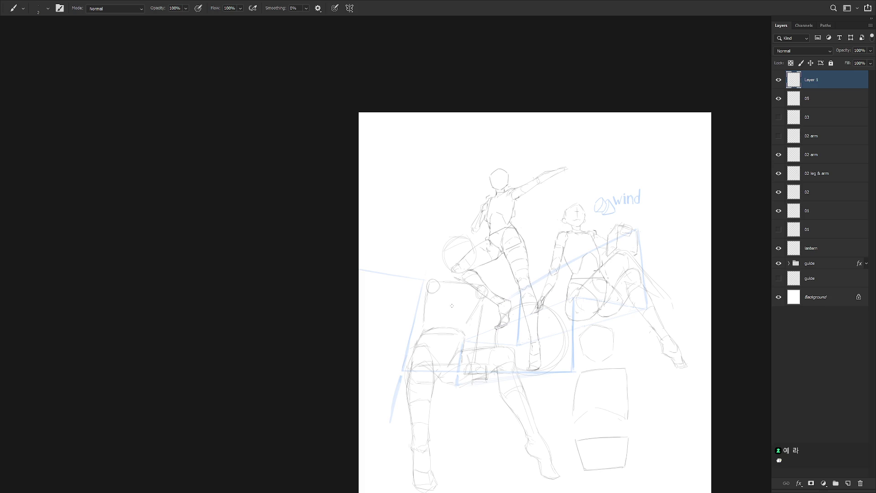
{"action": "left_click_drag", "start_coordinate": [451, 305], "coordinate": [411, 228]}
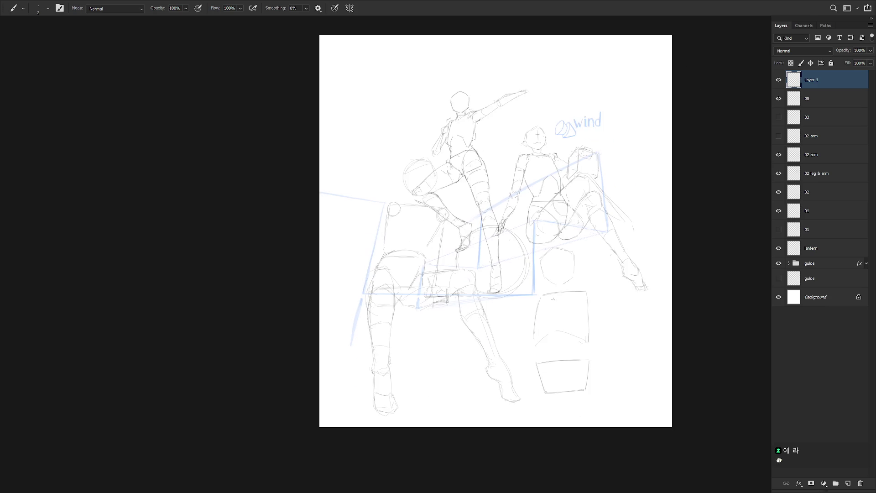
Step: Move layer 05's box sketches right and up and enlarge them to about 104%
{"action": "scroll", "coordinate": [567, 309], "scroll_direction": "up", "scroll_amount": 2}
{"action": "scroll", "coordinate": [566, 342], "scroll_direction": "up", "scroll_amount": 1}
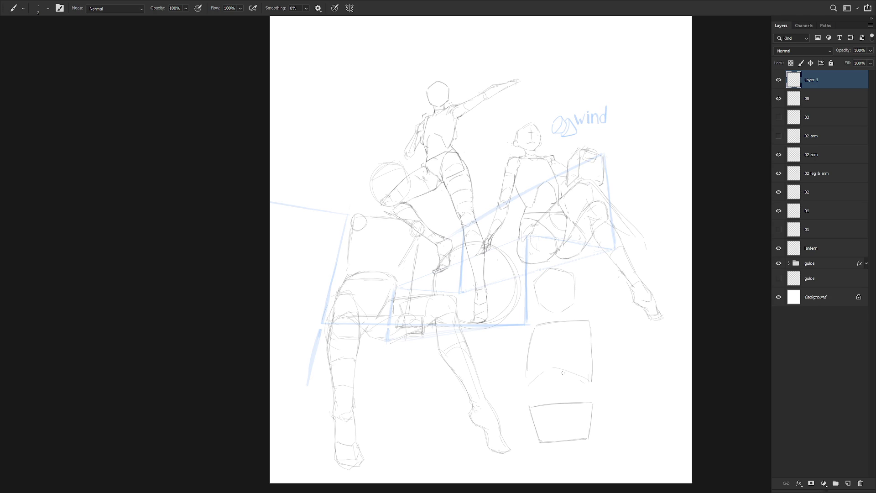
{"action": "left_click", "coordinate": [789, 99]}
{"action": "key", "text": "ctrl+t"}
{"action": "left_click_drag", "start_coordinate": [573, 363], "coordinate": [597, 356]}
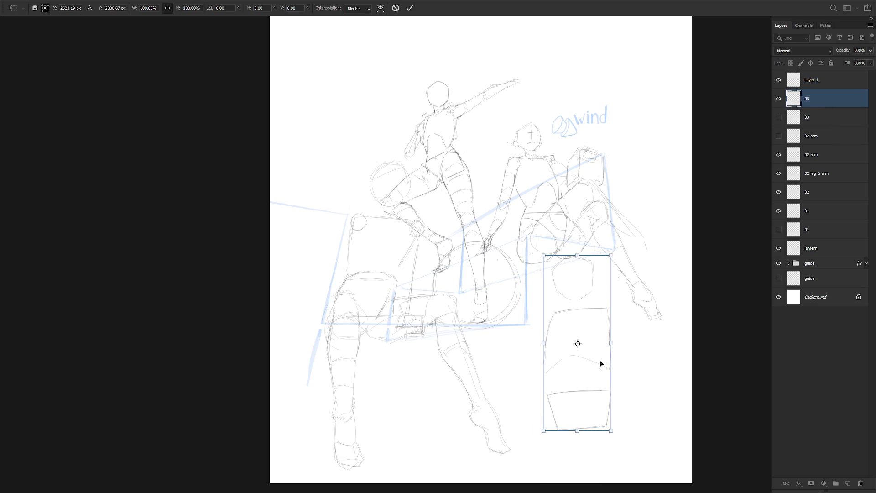
{"action": "left_click", "coordinate": [574, 258], "text": "alt"}
{"action": "mouse_move", "coordinate": [613, 434]}
{"action": "left_mouse_down"}
{"action": "mouse_move", "coordinate": [596, 410]}
{"action": "mouse_move", "coordinate": [614, 409]}
{"action": "left_mouse_up"}
{"action": "key", "text": "Return"}
Step: Draw sweeping ground strokes beneath the lower box, then nudge the lower sketches left and up
{"action": "scroll", "coordinate": [602, 411], "scroll_direction": "down", "scroll_amount": 3}
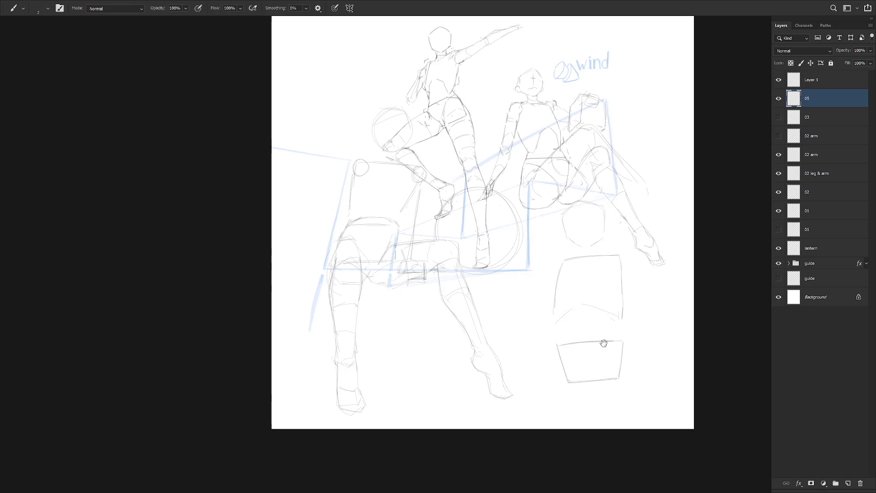
{"action": "left_click_drag", "start_coordinate": [526, 357], "coordinate": [618, 355]}
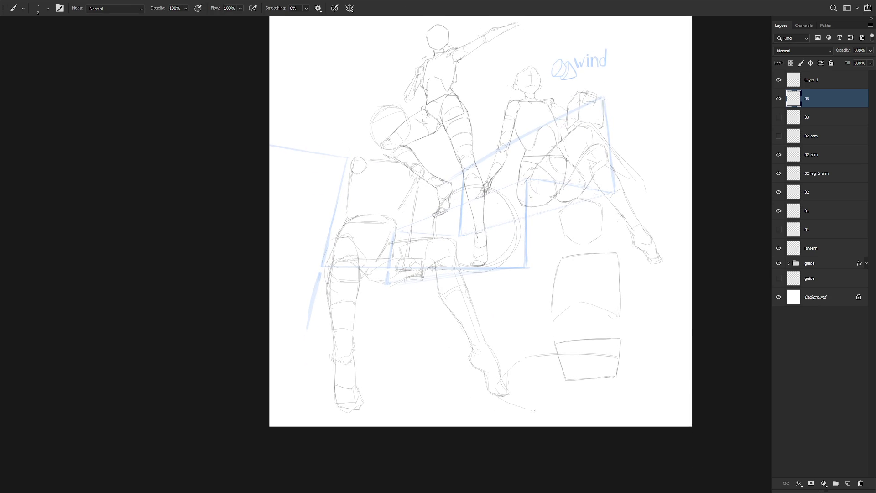
{"action": "mouse_move", "coordinate": [515, 395]}
{"action": "left_mouse_down"}
{"action": "mouse_move", "coordinate": [633, 371]}
{"action": "mouse_move", "coordinate": [630, 384]}
{"action": "left_mouse_up"}
{"action": "left_click_drag", "start_coordinate": [507, 386], "coordinate": [612, 405]}
{"action": "mouse_move", "coordinate": [521, 386]}
{"action": "left_mouse_down"}
{"action": "mouse_move", "coordinate": [539, 391]}
{"action": "mouse_move", "coordinate": [551, 421]}
{"action": "mouse_move", "coordinate": [582, 418]}
{"action": "left_mouse_up"}
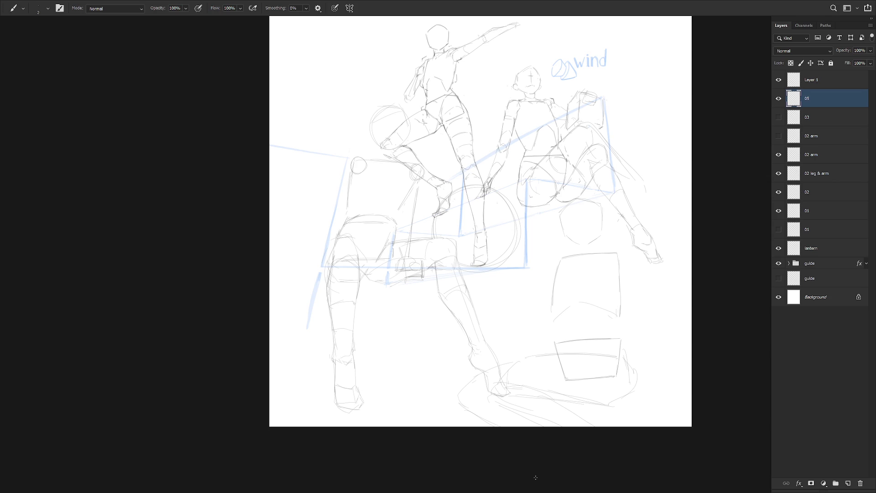
{"action": "scroll", "coordinate": [557, 307], "scroll_direction": "down", "scroll_amount": 2}
{"action": "scroll", "coordinate": [561, 320], "scroll_direction": "up", "scroll_amount": 1}
{"action": "scroll", "coordinate": [571, 332], "scroll_direction": "up", "scroll_amount": 1}
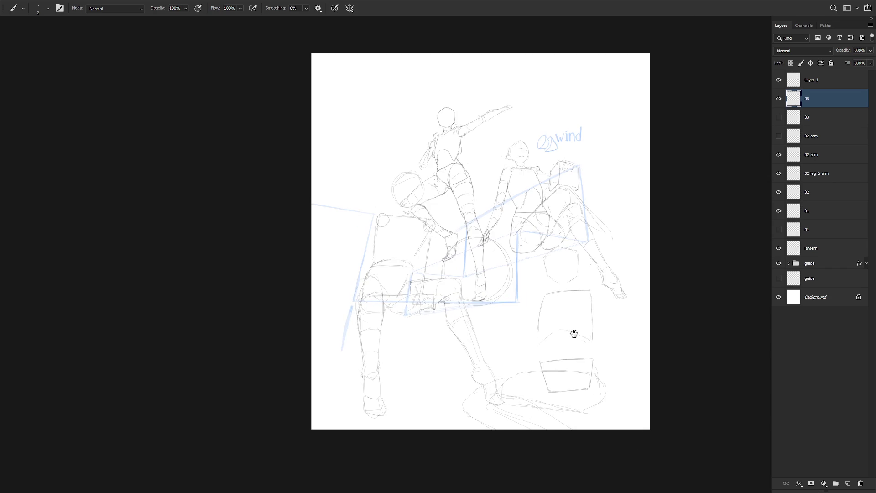
{"action": "key", "text": "v"}
{"action": "mouse_move", "coordinate": [593, 361]}
{"action": "left_mouse_down"}
{"action": "mouse_move", "coordinate": [557, 367]}
{"action": "mouse_move", "coordinate": [568, 359]}
{"action": "mouse_move", "coordinate": [586, 382]}
{"action": "left_mouse_up"}
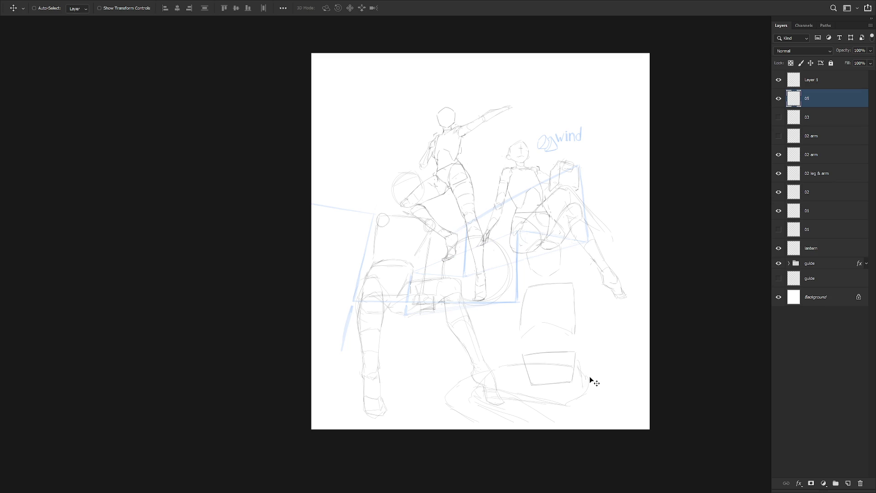
Step: Draw a short diagonal stroke beside the lower box, replacing the first longer attempt
{"action": "left_click", "coordinate": [779, 98]}
{"action": "left_click", "coordinate": [778, 98]}
{"action": "key", "text": "b"}
{"action": "left_click_drag", "start_coordinate": [575, 280], "coordinate": [611, 344]}
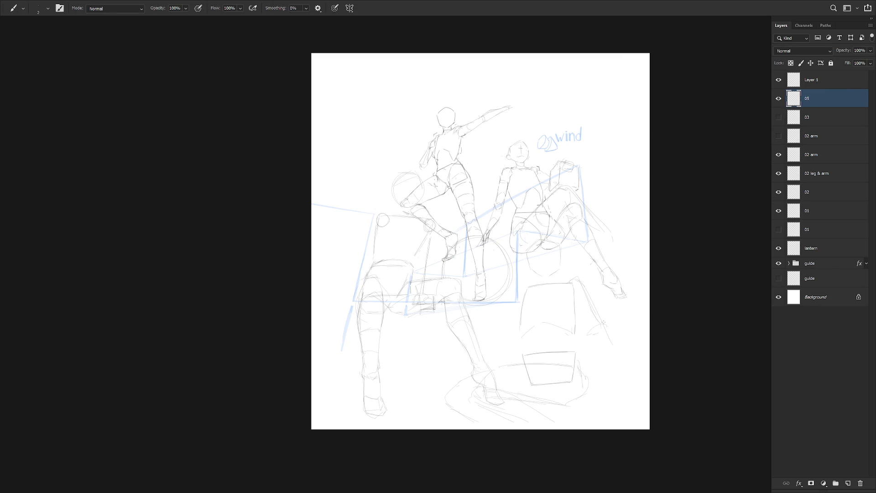
{"action": "key", "text": "e"}
{"action": "key", "text": "l"}
{"action": "left_click_drag", "start_coordinate": [621, 353], "coordinate": [592, 348]}
{"action": "key", "text": "Delete"}
{"action": "key", "text": "ctrl+d"}
{"action": "key", "text": "b"}
{"action": "key", "text": "ctrl+z"}
{"action": "left_click_drag", "start_coordinate": [595, 294], "coordinate": [617, 327]}
Step: Draw a circle at the bottom right and letter 'DOG.' inside with a thicker brush
{"action": "left_click_drag", "start_coordinate": [586, 378], "coordinate": [648, 375]}
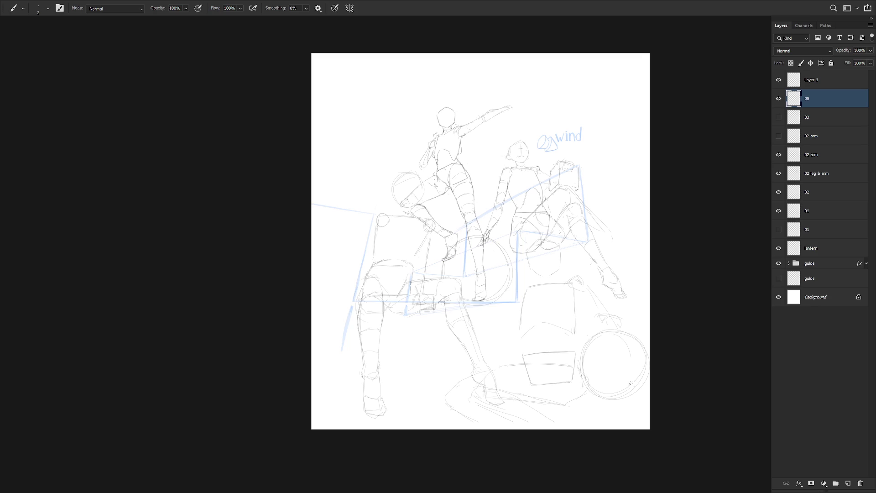
{"action": "key", "text": "ctrl+z"}
{"action": "mouse_move", "coordinate": [593, 334]}
{"action": "left_mouse_down"}
{"action": "mouse_move", "coordinate": [622, 399]}
{"action": "mouse_move", "coordinate": [640, 353]}
{"action": "left_mouse_up"}
{"action": "key", "text": "]"}
{"action": "key", "text": "]"}
{"action": "key", "text": "]"}
{"action": "mouse_move", "coordinate": [588, 358]}
{"action": "left_mouse_down"}
{"action": "mouse_move", "coordinate": [593, 372]}
{"action": "mouse_move", "coordinate": [620, 355]}
{"action": "left_mouse_up"}
{"action": "key", "text": "ctrl+z"}
{"action": "left_click", "coordinate": [624, 359]}
{"action": "right_click", "coordinate": [613, 338]}
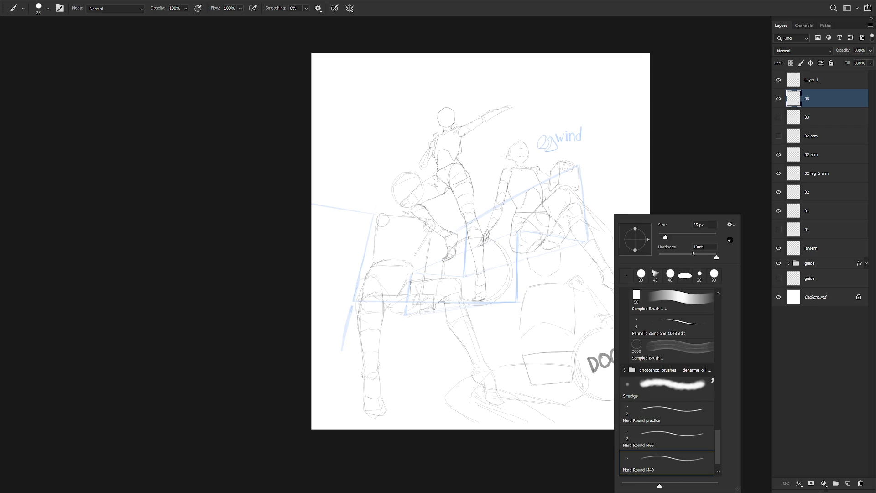
Step: Set the brush size to 4 px in the brush preset picker
{"action": "double_click", "coordinate": [708, 224]}
{"action": "type", "text": "4"}
{"action": "key", "text": "Return"}
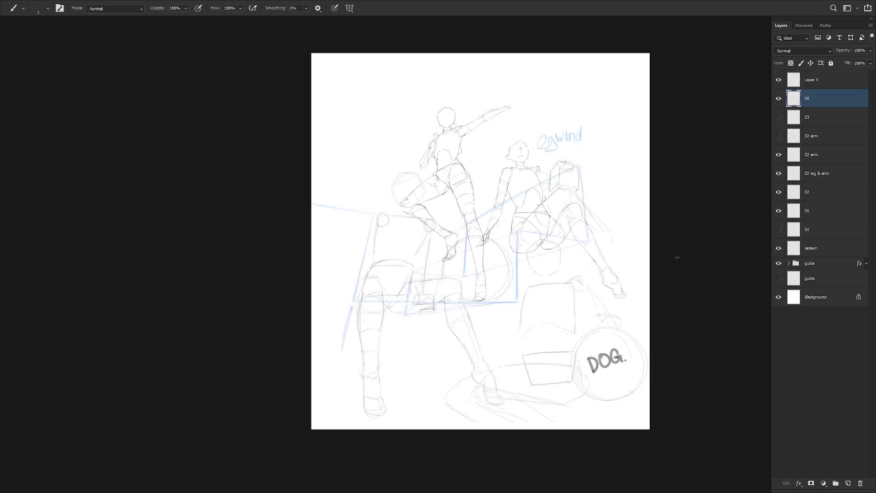
{"action": "scroll", "coordinate": [560, 315], "scroll_direction": "up", "scroll_amount": 1}
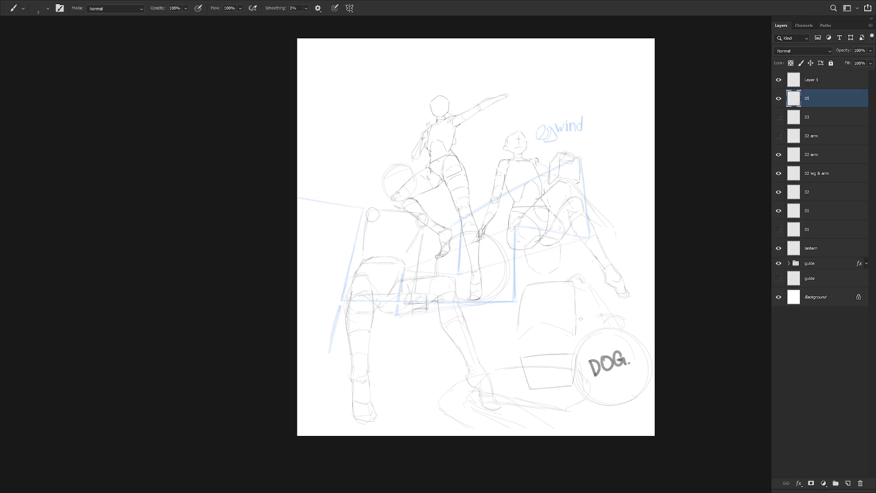
Step: Enlarge layer 03's sketch and move it toward the upper left with Free Transform
{"action": "left_click", "coordinate": [778, 117]}
{"action": "left_click", "coordinate": [828, 118]}
{"action": "key", "text": "ctrl+t"}
{"action": "mouse_move", "coordinate": [418, 233]}
{"action": "left_mouse_down"}
{"action": "mouse_move", "coordinate": [352, 172]}
{"action": "mouse_move", "coordinate": [356, 166]}
{"action": "left_mouse_up"}
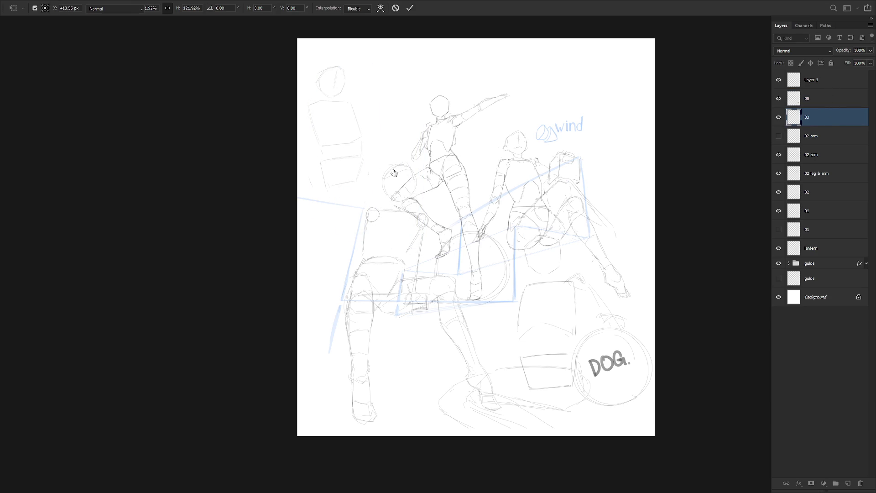
{"action": "key", "text": "Return"}
Step: Toggle Layer 1 and the second 01 layer to compare, then select the lantern layer
{"action": "left_click", "coordinate": [829, 80]}
{"action": "left_click", "coordinate": [779, 80]}
{"action": "left_click", "coordinate": [778, 80]}
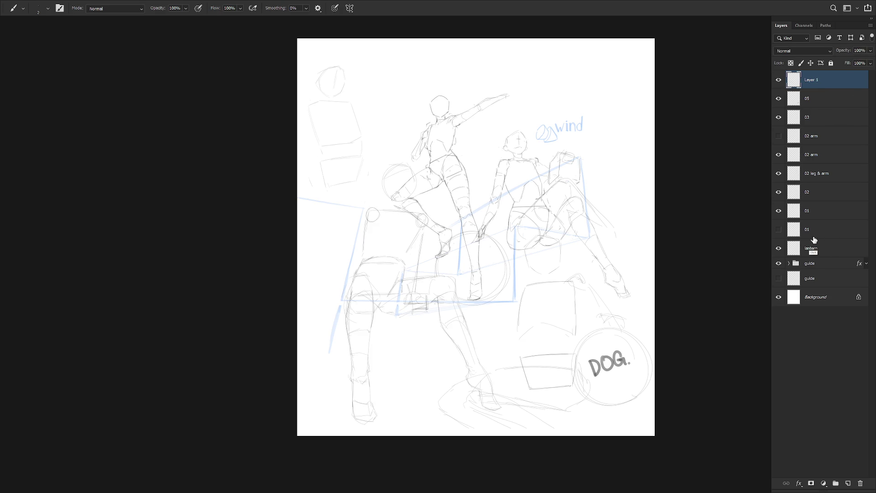
{"action": "left_click", "coordinate": [778, 229]}
{"action": "left_click", "coordinate": [779, 232]}
{"action": "left_click", "coordinate": [830, 234]}
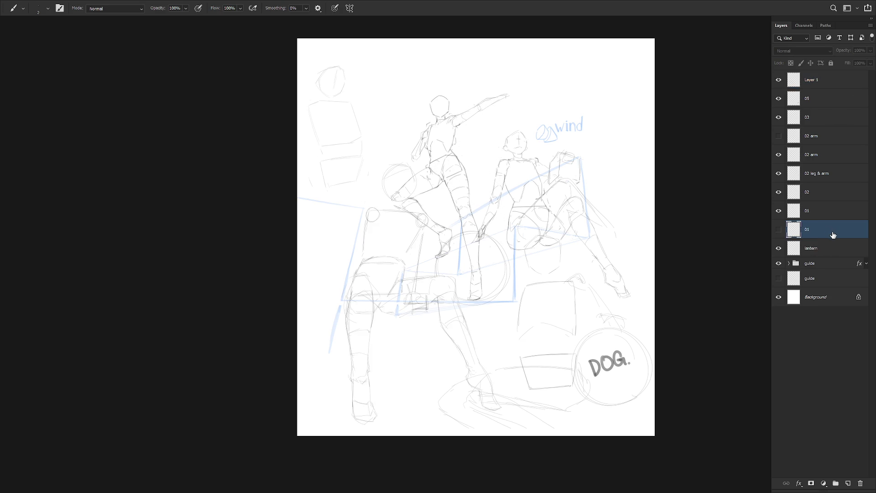
{"action": "left_click", "coordinate": [820, 249]}
Step: Select Layer 1 through lantern, drag the group slightly right, then partly undo
{"action": "left_click", "coordinate": [826, 80], "text": "shift"}
{"action": "key", "text": "v"}
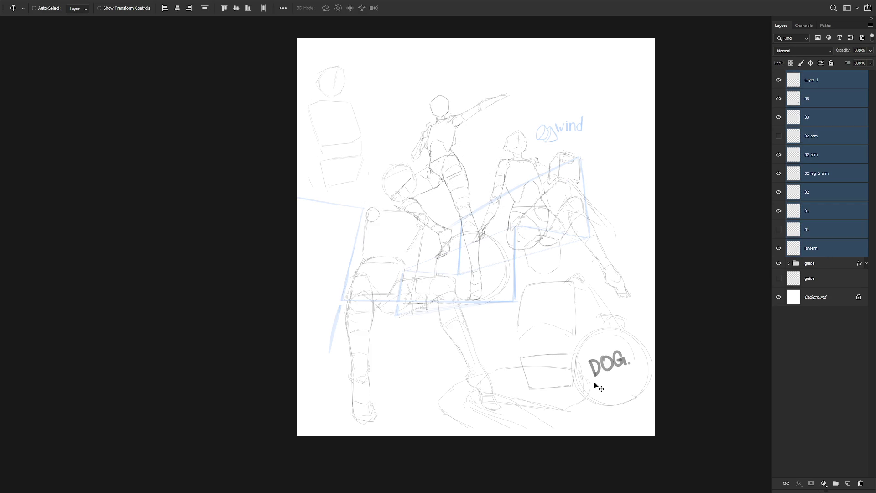
{"action": "left_click_drag", "start_coordinate": [577, 401], "coordinate": [601, 392]}
{"action": "key", "text": "ctrl+z"}
{"action": "key", "text": "alt+bracketleft"}
{"action": "key", "text": "shift+alt+period"}
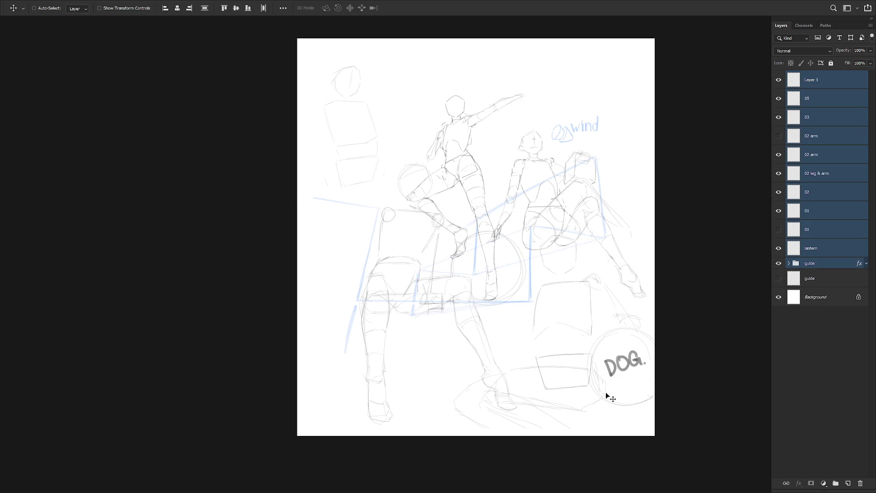
Step: Open and cancel Free Transform on Layer 1 alone, then hide layer 03
{"action": "key", "text": "b"}
{"action": "left_click", "coordinate": [823, 80]}
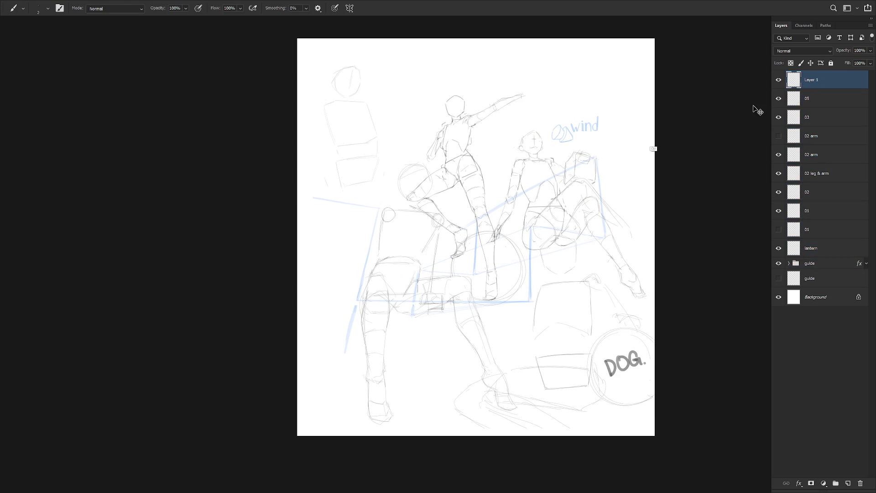
{"action": "key", "text": "ctrl+t"}
{"action": "key", "text": "Return"}
{"action": "left_click", "coordinate": [779, 117]}
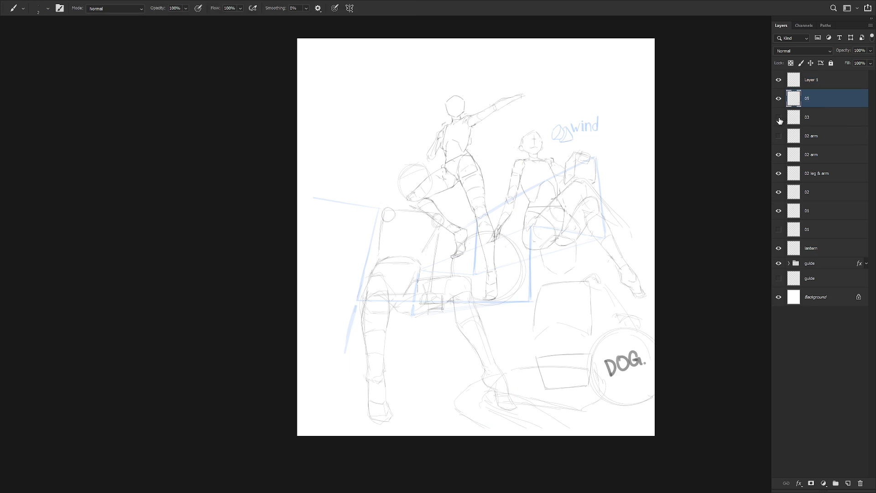
Step: Scale layer 03's head-and-boxes sketch to 142% and tilt it slightly
{"action": "left_click", "coordinate": [778, 117]}
{"action": "left_click", "coordinate": [817, 117]}
{"action": "key", "text": "ctrl+t"}
{"action": "mouse_move", "coordinate": [384, 191]}
{"action": "left_mouse_down"}
{"action": "mouse_move", "coordinate": [397, 212]}
{"action": "mouse_move", "coordinate": [350, 254]}
{"action": "left_mouse_up"}
{"action": "left_click_drag", "start_coordinate": [390, 86], "coordinate": [404, 96]}
{"action": "mouse_move", "coordinate": [357, 164]}
{"action": "left_mouse_down"}
{"action": "mouse_move", "coordinate": [364, 149]}
{"action": "mouse_move", "coordinate": [364, 157]}
{"action": "mouse_move", "coordinate": [395, 159]}
{"action": "left_mouse_up"}
{"action": "key", "text": "Return"}
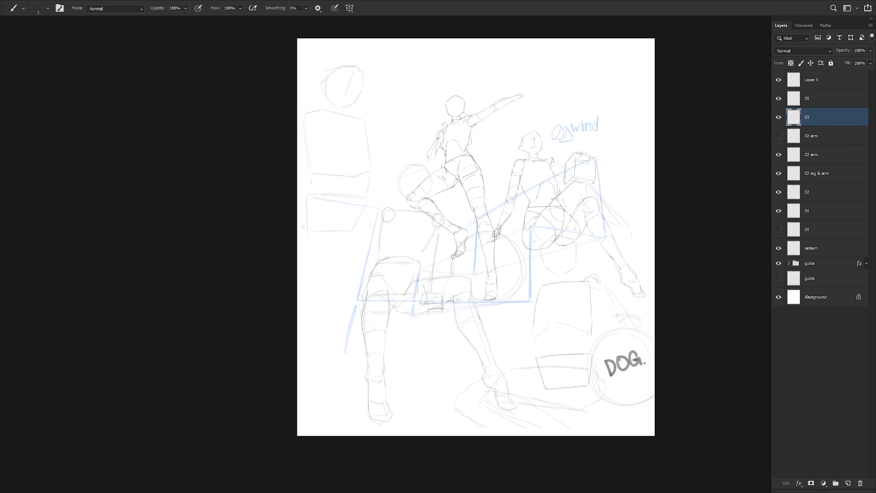
Step: Sketch two lines down the left side, then move the top-left sketch about 63 px down
{"action": "left_click_drag", "start_coordinate": [327, 217], "coordinate": [315, 377]}
{"action": "left_click_drag", "start_coordinate": [362, 230], "coordinate": [337, 353]}
{"action": "key", "text": "ctrl+z"}
{"action": "key", "text": "ctrl+z"}
{"action": "key", "text": "ctrl+z"}
{"action": "key", "text": "ctrl+z"}
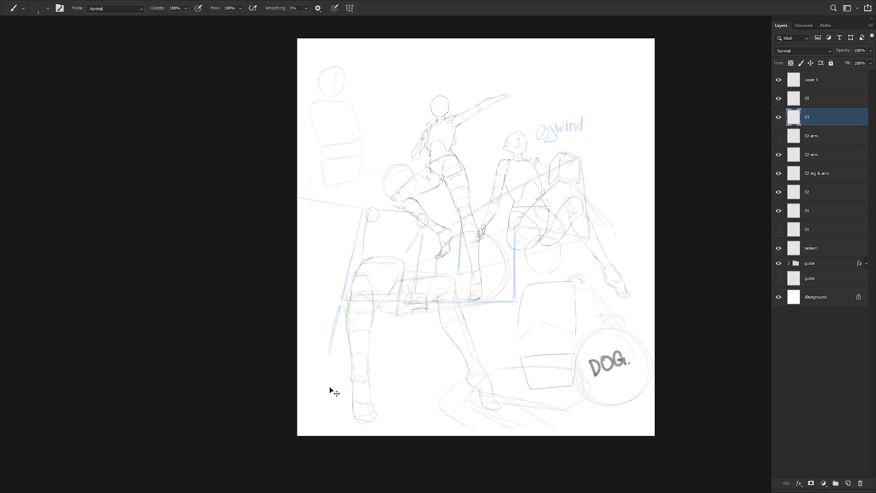
{"action": "key", "text": "ctrl+shift+z"}
{"action": "key", "text": "v"}
{"action": "left_click_drag", "start_coordinate": [367, 153], "coordinate": [363, 183]}
{"action": "key", "text": "b"}
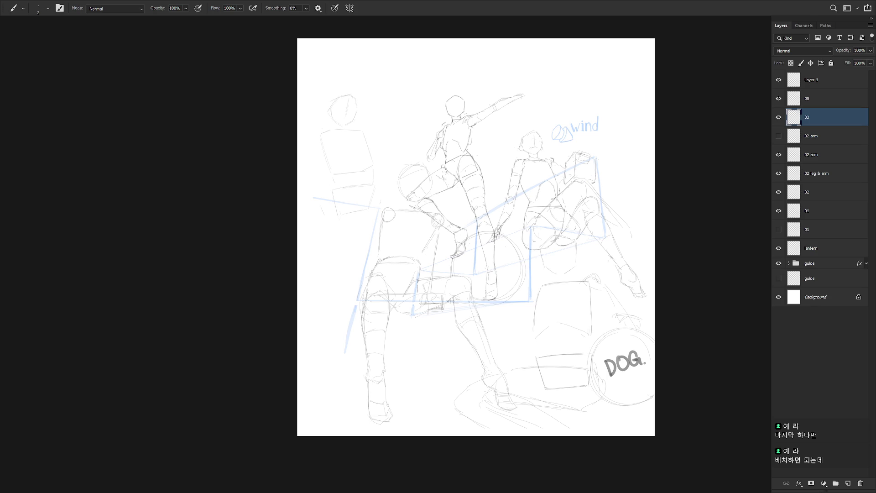
Step: Move the left sketch far right, then shift Layer 1 through the guide group about 95 px left
{"action": "key", "text": "v"}
{"action": "left_click_drag", "start_coordinate": [354, 172], "coordinate": [606, 184]}
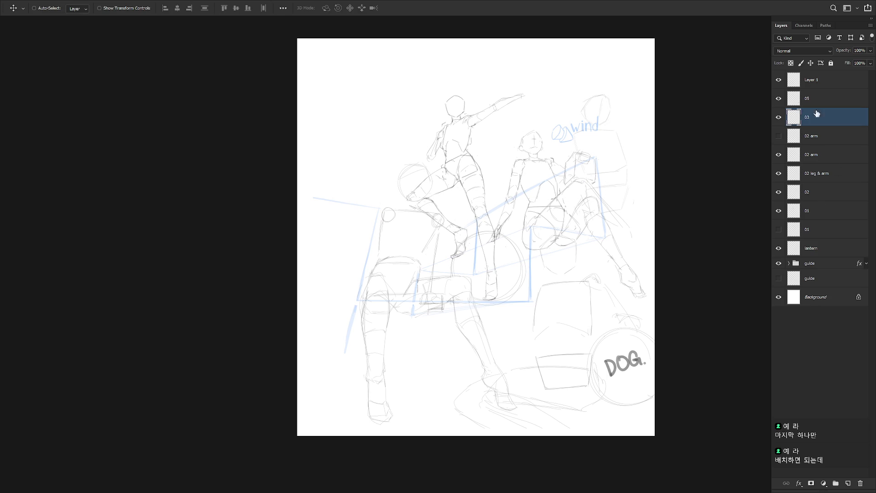
{"action": "left_click", "coordinate": [827, 81]}
{"action": "left_click", "coordinate": [824, 263], "text": "shift"}
{"action": "left_click_drag", "start_coordinate": [589, 387], "coordinate": [551, 392]}
Step: Toggle Layer 1, layer 05 and layer 03 visibility to compare, then select layer 03
{"action": "left_click", "coordinate": [829, 85]}
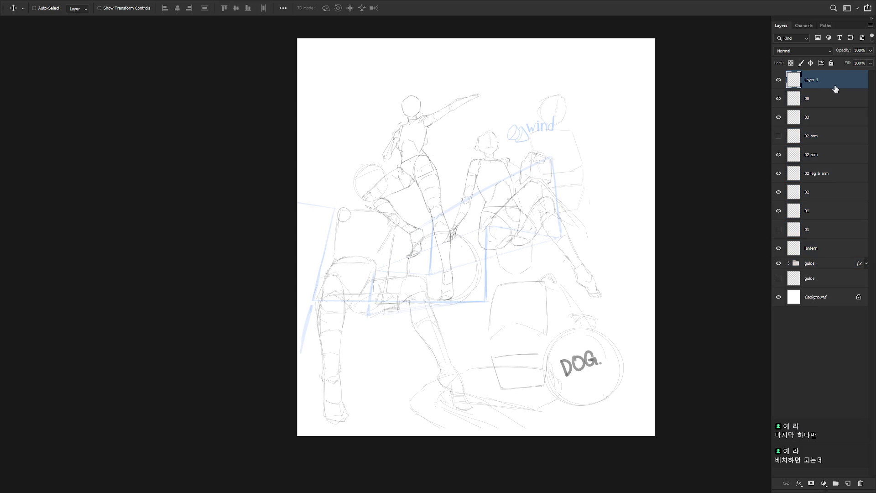
{"action": "left_click", "coordinate": [778, 80]}
{"action": "left_click", "coordinate": [778, 80]}
{"action": "left_click", "coordinate": [779, 99]}
{"action": "left_click", "coordinate": [778, 99]}
{"action": "left_click", "coordinate": [779, 117]}
{"action": "left_click", "coordinate": [778, 117]}
{"action": "left_click", "coordinate": [787, 117]}
Step: Rescale layer 03's sketch to about 119%, tilt it about -8° and reposition it
{"action": "key", "text": "ctrl+t"}
{"action": "mouse_move", "coordinate": [565, 160]}
{"action": "left_mouse_down"}
{"action": "mouse_move", "coordinate": [636, 170]}
{"action": "mouse_move", "coordinate": [618, 173]}
{"action": "left_mouse_up"}
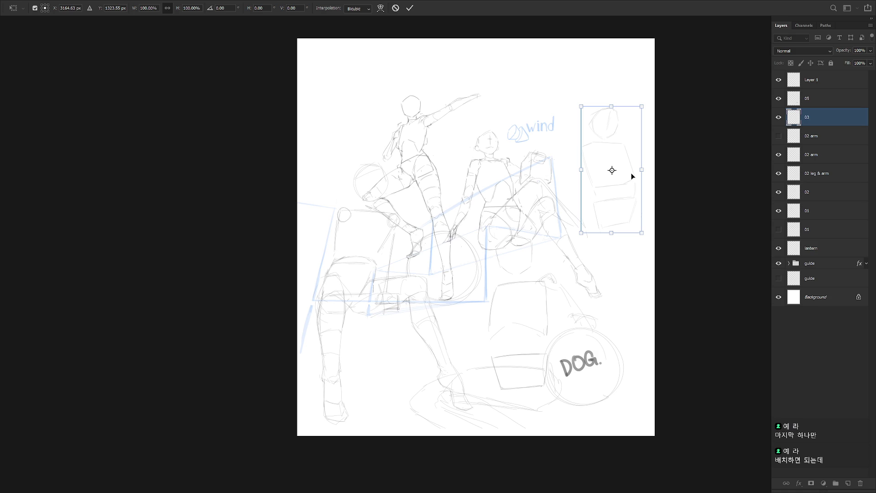
{"action": "left_click", "coordinate": [148, 7]}
{"action": "key", "text": "Escape"}
{"action": "key", "text": "ctrl+t"}
{"action": "mouse_move", "coordinate": [641, 234]}
{"action": "left_mouse_down"}
{"action": "mouse_move", "coordinate": [646, 247]}
{"action": "mouse_move", "coordinate": [618, 286]}
{"action": "left_mouse_up"}
{"action": "left_click_drag", "start_coordinate": [665, 157], "coordinate": [654, 150]}
{"action": "left_click_drag", "start_coordinate": [634, 237], "coordinate": [632, 208]}
{"action": "mouse_move", "coordinate": [628, 247]}
{"action": "left_mouse_down"}
{"action": "mouse_move", "coordinate": [622, 241]}
{"action": "mouse_move", "coordinate": [639, 261]}
{"action": "left_mouse_up"}
{"action": "key", "text": "Return"}
Step: Shrink the head-and-boxes sketch to about 88%
{"action": "key", "text": "b"}
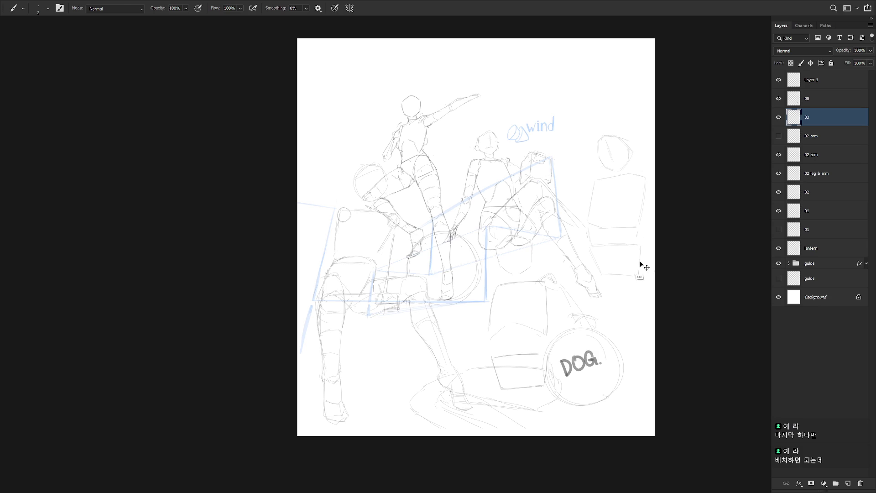
{"action": "key", "text": "ctrl+t"}
{"action": "mouse_move", "coordinate": [652, 279]}
{"action": "left_mouse_down"}
{"action": "mouse_move", "coordinate": [632, 270]}
{"action": "mouse_move", "coordinate": [631, 279]}
{"action": "mouse_move", "coordinate": [634, 267]}
{"action": "left_mouse_up"}
{"action": "key", "text": "Return"}
{"action": "key", "text": "b"}
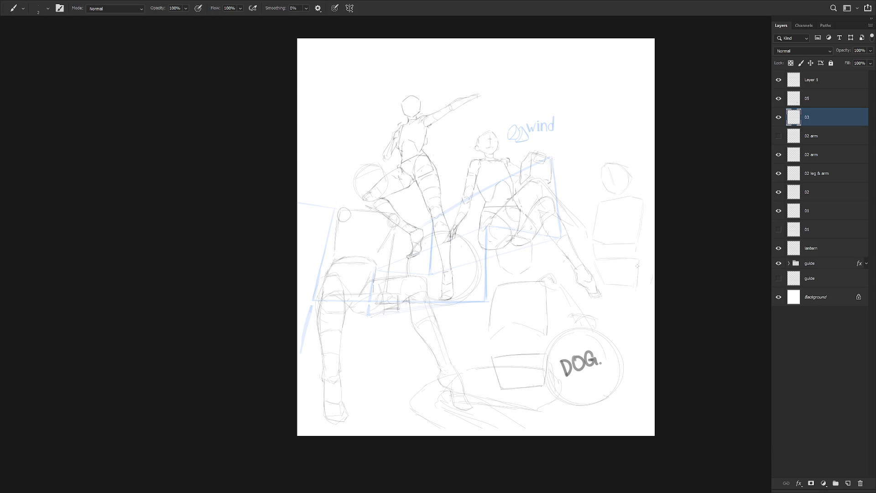
{"action": "key", "text": "alt"}
Step: Reselect layer 03 and undo the last change
{"action": "left_click", "coordinate": [826, 100]}
{"action": "left_click", "coordinate": [828, 116]}
{"action": "key", "text": "ctrl+z"}
{"action": "key", "text": "ctrl+z"}
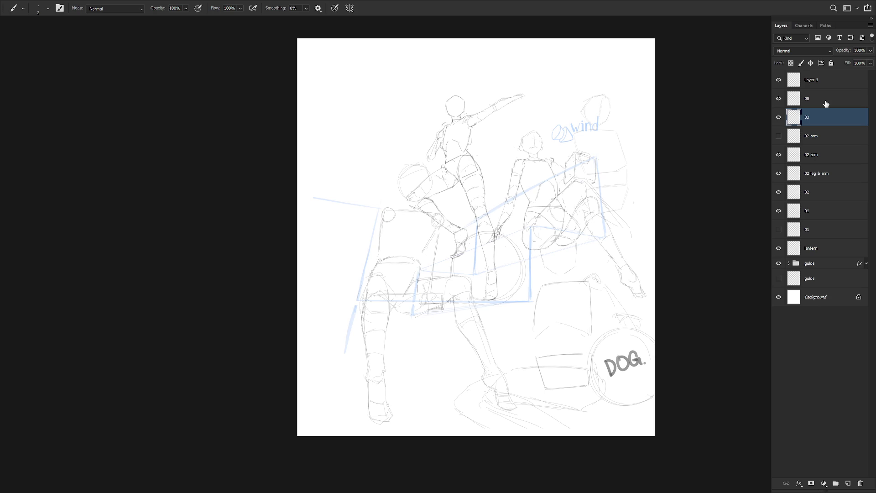
{"action": "scroll", "coordinate": [546, 286], "scroll_direction": "down", "scroll_amount": 1}
{"action": "key", "text": "v"}
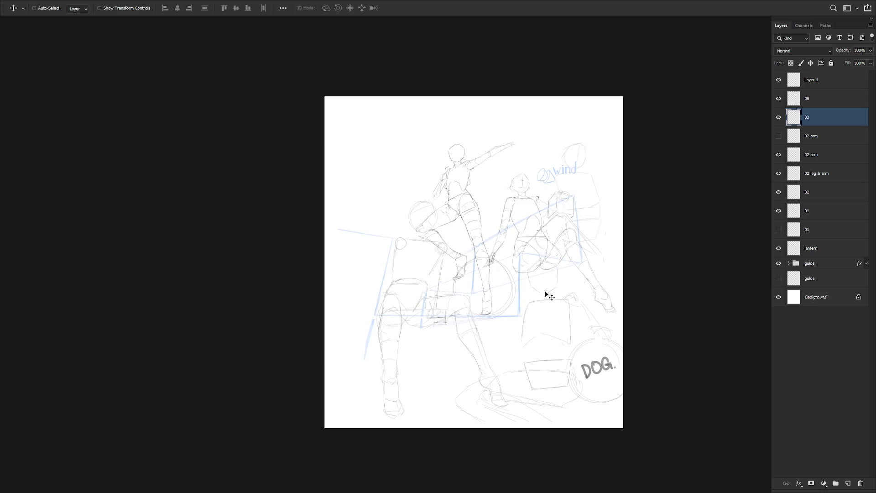
Step: Exit full-screen view and open Image > Canvas Size to edit the width
{"action": "key", "text": "f"}
{"action": "left_click", "coordinate": [60, 6]}
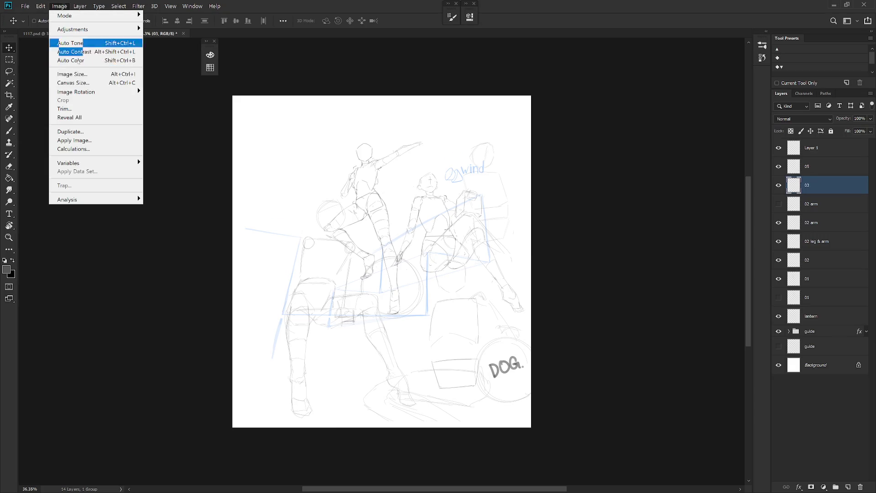
{"action": "left_click", "coordinate": [88, 82]}
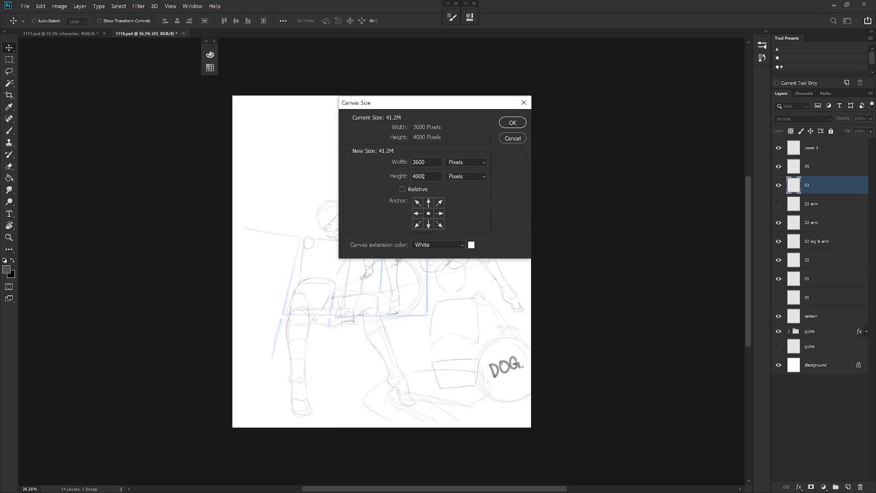
{"action": "key", "text": "BackSpace"}
{"action": "key", "text": "BackSpace"}
{"action": "key", "text": "BackSpace"}
Step: Set the canvas width to 4000 px and drag layer 03's sketch back to the left
{"action": "type", "text": "4000"}
{"action": "key", "text": "Return"}
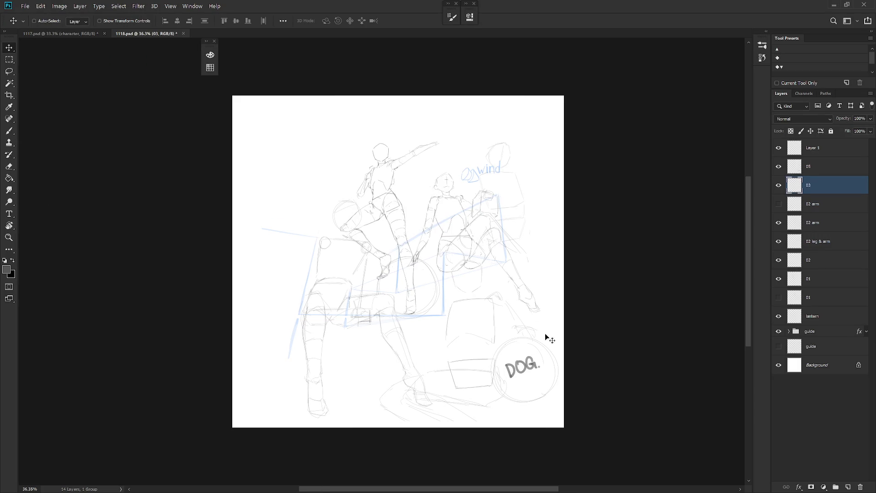
{"action": "left_click", "coordinate": [826, 169]}
{"action": "left_click", "coordinate": [829, 182]}
{"action": "mouse_move", "coordinate": [559, 297]}
{"action": "left_mouse_down"}
{"action": "mouse_move", "coordinate": [358, 315]}
{"action": "mouse_move", "coordinate": [322, 330]}
{"action": "mouse_move", "coordinate": [326, 349]}
{"action": "left_mouse_up"}
Step: Toggle the two 01 poses and layer 03 to compare, then select Layer 1
{"action": "left_click", "coordinate": [778, 297]}
{"action": "left_click", "coordinate": [779, 279]}
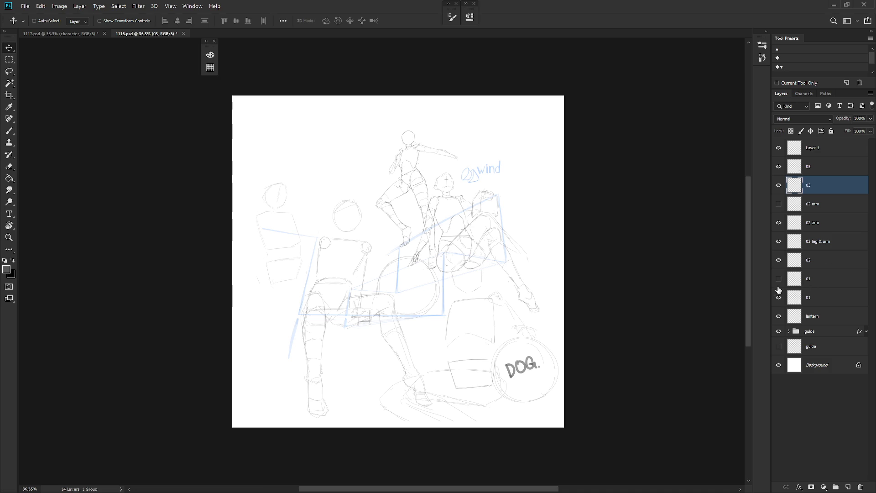
{"action": "left_click", "coordinate": [779, 297]}
{"action": "left_click", "coordinate": [778, 278]}
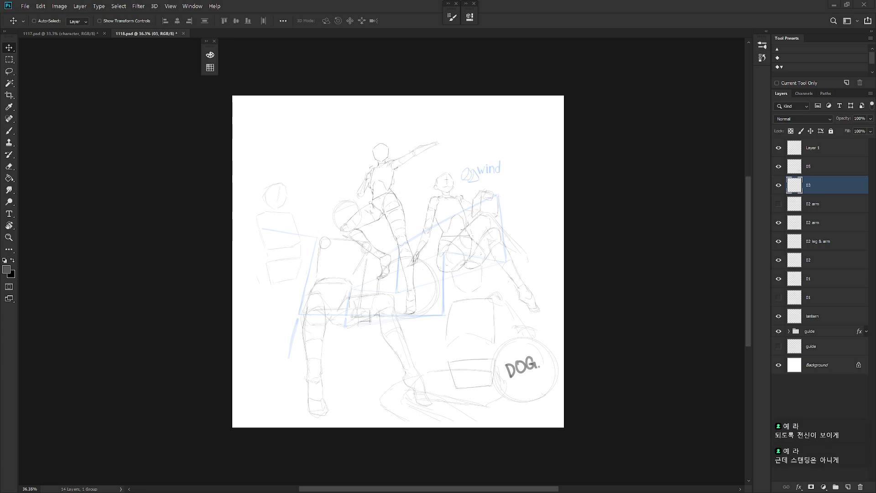
{"action": "left_click", "coordinate": [779, 185]}
{"action": "left_click", "coordinate": [778, 185]}
{"action": "left_click", "coordinate": [828, 148]}
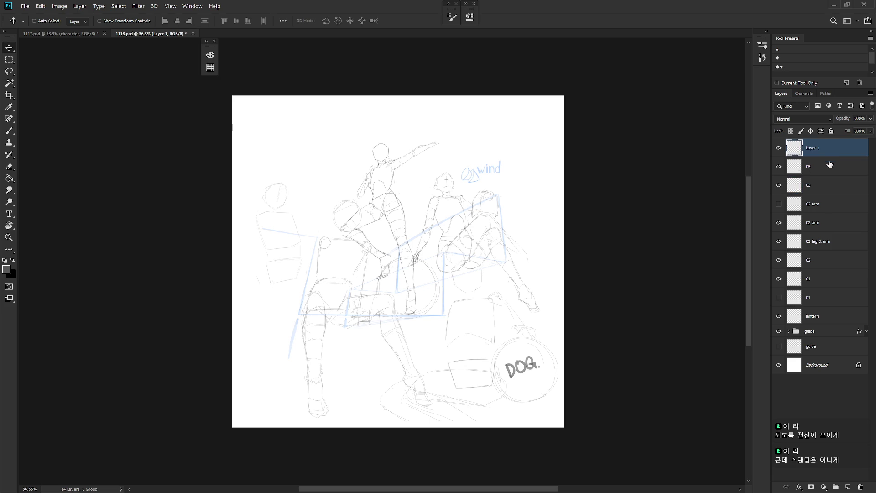
Step: Select Layer 1 through the guide group and nudge them about 130 px right
{"action": "left_click", "coordinate": [823, 331], "text": "shift"}
{"action": "key", "text": "shift+Right"}
{"action": "key", "text": "shift+Right"}
{"action": "key", "text": "shift+Right"}
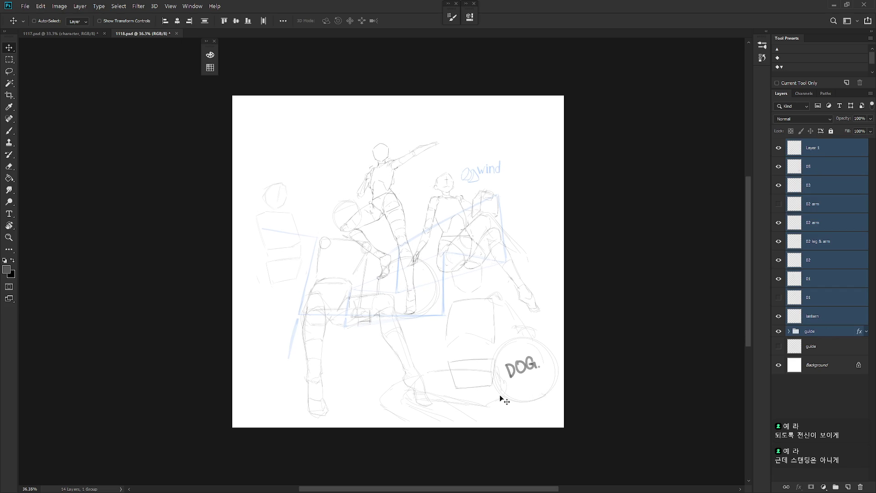
{"action": "key", "text": "shift+Right"}
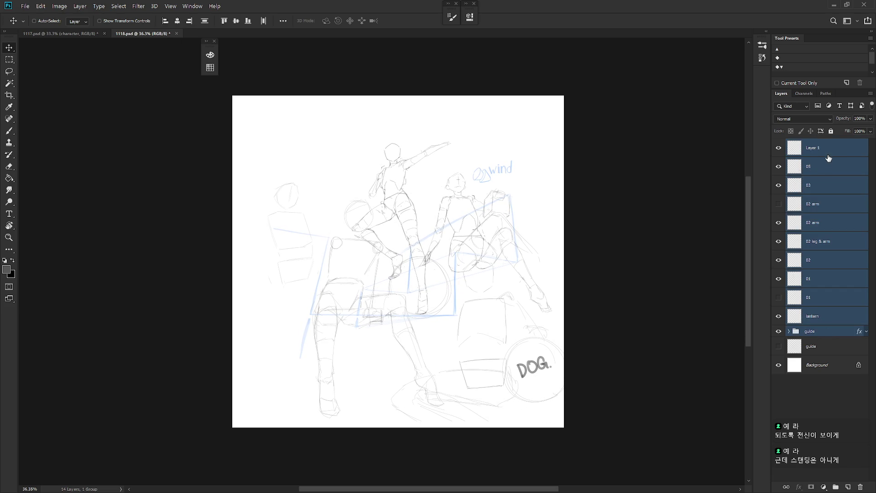
{"action": "left_click", "coordinate": [833, 153]}
Step: Widen the canvas to 4800 px and briefly show the perspective guides
{"action": "left_click", "coordinate": [60, 6]}
{"action": "left_click", "coordinate": [81, 83]}
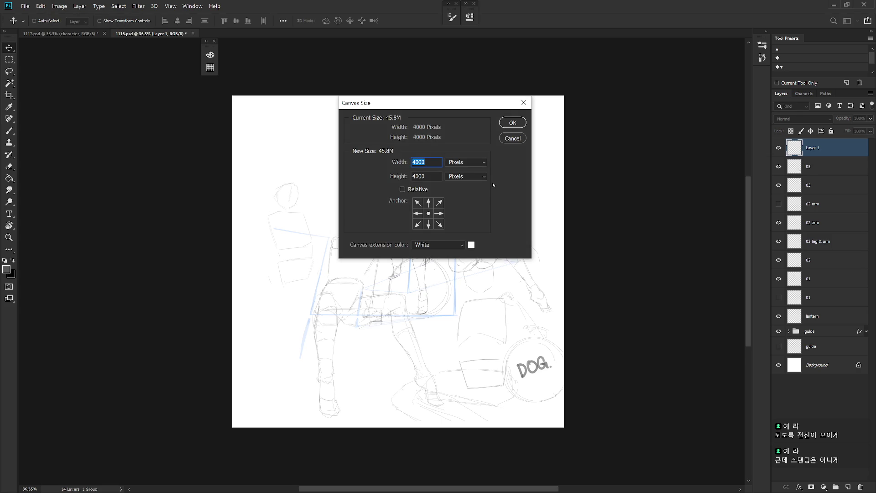
{"action": "type", "text": "4800"}
{"action": "key", "text": "Return"}
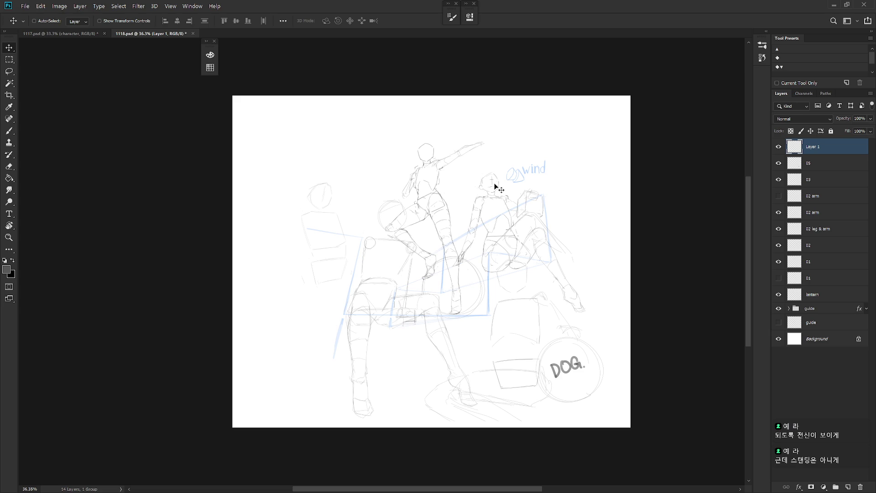
{"action": "left_click", "coordinate": [778, 322]}
Step: Hide the guide lines, create Layer 2 and set up the Pencil with swapped colours
{"action": "left_click", "coordinate": [778, 322]}
{"action": "scroll", "coordinate": [532, 323], "scroll_direction": "up", "scroll_amount": 1}
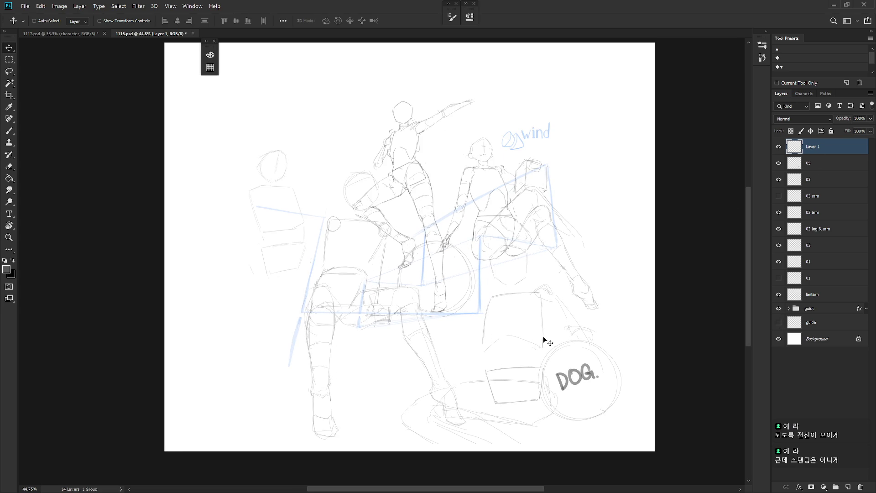
{"action": "key", "text": "b"}
{"action": "scroll", "coordinate": [533, 353], "scroll_direction": "down", "scroll_amount": 2}
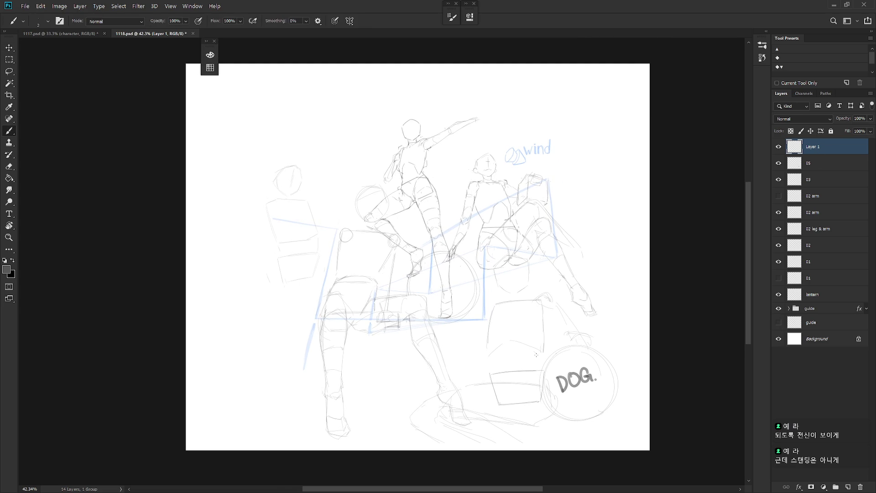
{"action": "key", "text": "ctrl+shift+n"}
{"action": "key", "text": "Return"}
{"action": "key", "text": "shift+b"}
{"action": "key", "text": "x"}
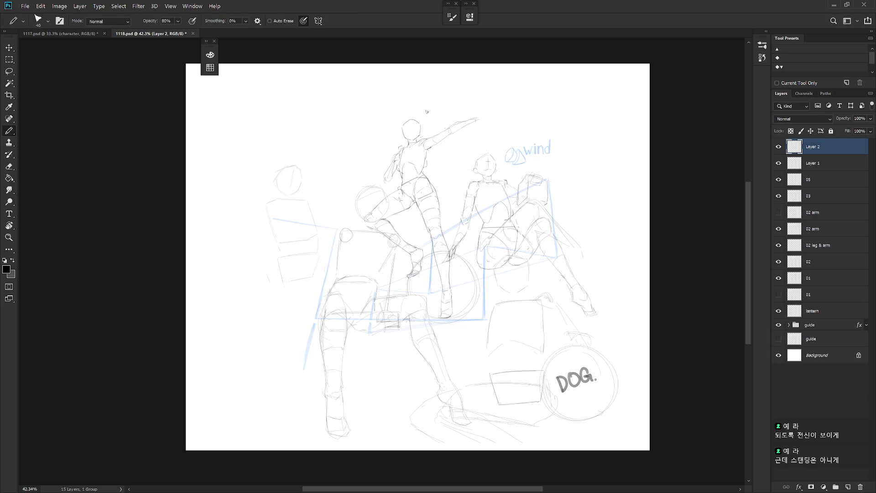
Step: Draw the right perspective line rising toward the upper right on a rotated view
{"action": "left_click_drag", "start_coordinate": [577, 223], "coordinate": [587, 202]}
{"action": "left_click_drag", "start_coordinate": [334, 219], "coordinate": [583, 147]}
{"action": "key", "text": "ctrl+z"}
{"action": "key", "text": "ctrl+z"}
{"action": "key", "text": "ctrl+z"}
{"action": "left_click_drag", "start_coordinate": [352, 210], "coordinate": [553, 153]}
{"action": "left_click_drag", "start_coordinate": [319, 219], "coordinate": [575, 145]}
Step: Draw one long line from the peak down-left past the canvas edge
{"action": "mouse_move", "coordinate": [501, 219]}
{"action": "left_mouse_down"}
{"action": "mouse_move", "coordinate": [356, 215]}
{"action": "mouse_move", "coordinate": [346, 205]}
{"action": "left_mouse_up"}
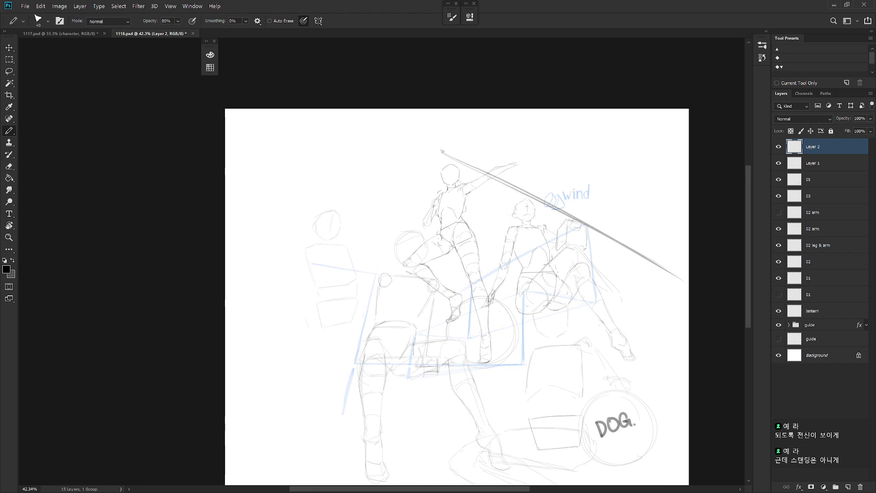
{"action": "left_click_drag", "start_coordinate": [465, 141], "coordinate": [209, 288]}
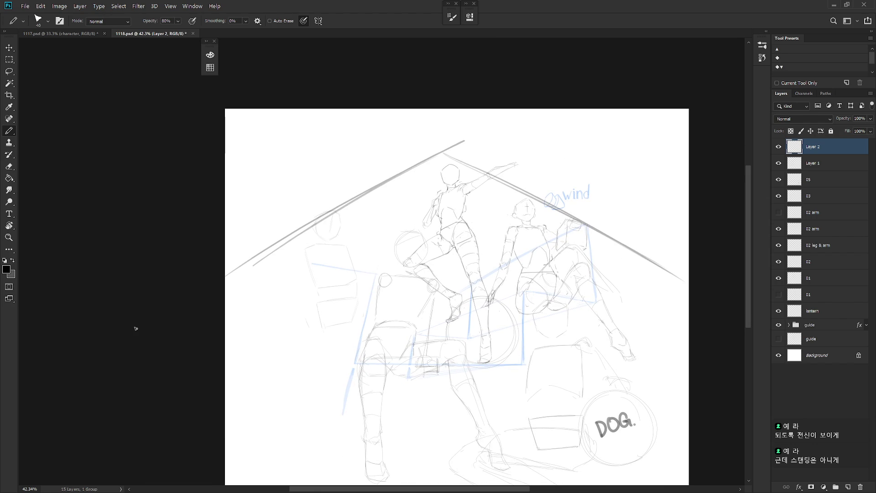
{"action": "key", "text": "ctrl+z"}
{"action": "key", "text": "ctrl+z"}
{"action": "left_click_drag", "start_coordinate": [436, 153], "coordinate": [241, 264]}
{"action": "left_click_drag", "start_coordinate": [419, 161], "coordinate": [254, 256]}
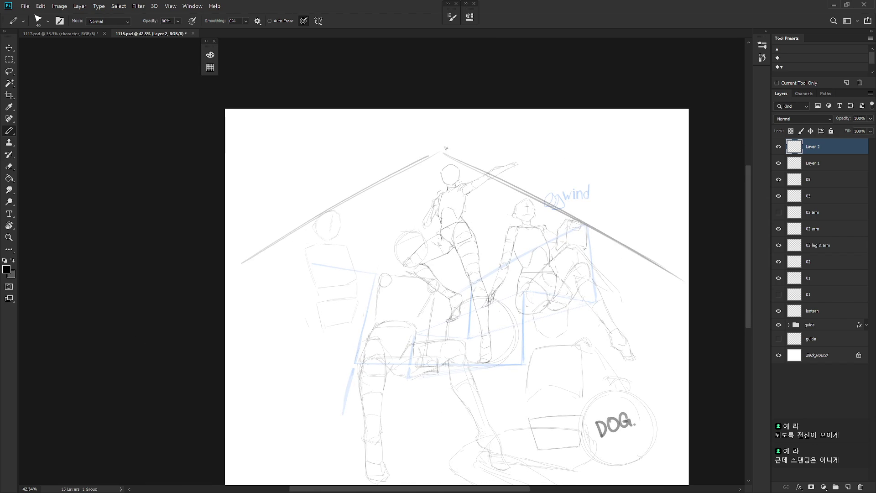
{"action": "key", "text": "ctrl+z"}
{"action": "left_click_drag", "start_coordinate": [454, 150], "coordinate": [147, 293]}
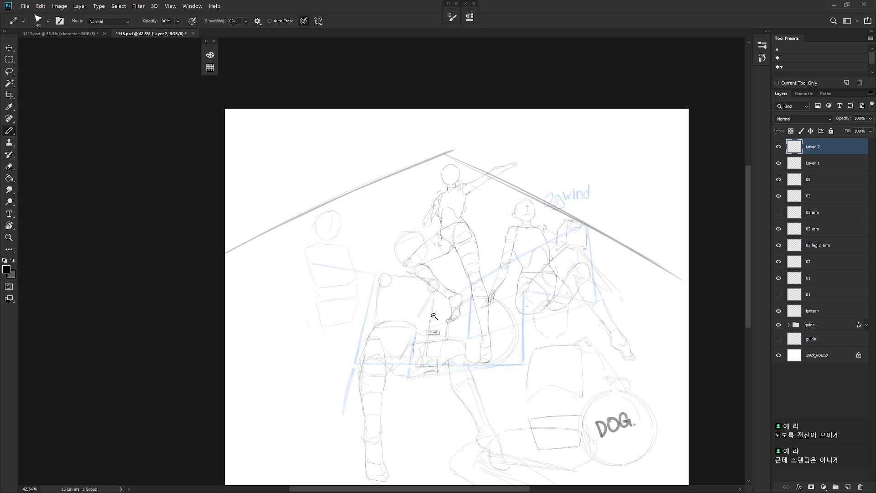
{"action": "scroll", "coordinate": [434, 309], "scroll_direction": "down", "scroll_amount": 3}
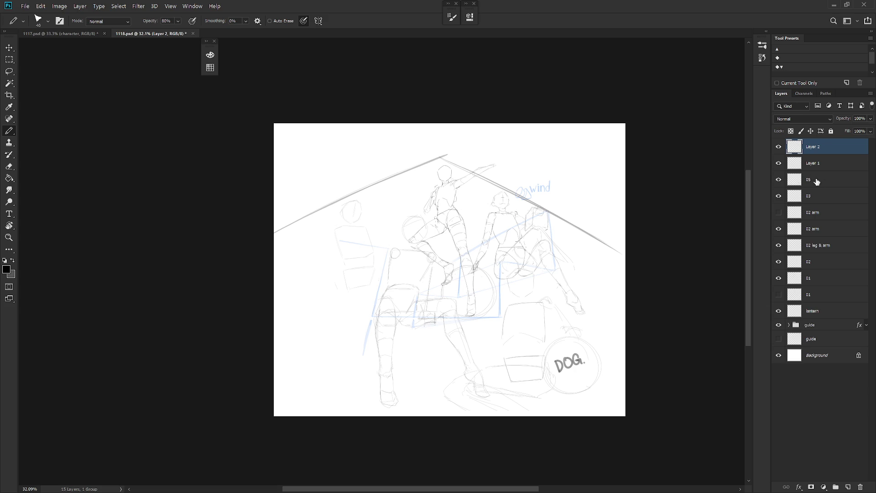
Step: On layer 03, lasso and delete the left-side figure sketch
{"action": "left_click", "coordinate": [800, 197]}
{"action": "key", "text": "l"}
{"action": "mouse_move", "coordinate": [388, 326]}
{"action": "left_mouse_down"}
{"action": "mouse_move", "coordinate": [335, 327]}
{"action": "mouse_move", "coordinate": [420, 178]}
{"action": "mouse_move", "coordinate": [401, 304]}
{"action": "left_mouse_up"}
{"action": "key", "text": "Delete"}
{"action": "key", "text": "ctrl+d"}
{"action": "key", "text": "b"}
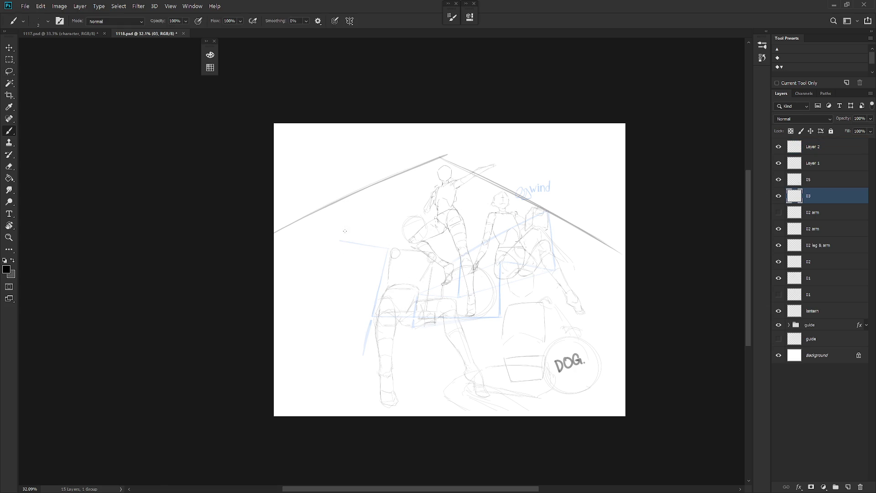
Step: Try short test strokes in grey on the cleared left area
{"action": "left_click_drag", "start_coordinate": [310, 317], "coordinate": [319, 286]}
{"action": "key", "text": "ctrl+z"}
{"action": "key", "text": "x"}
{"action": "key", "text": "ctrl+z"}
{"action": "key", "text": "ctrl+z"}
{"action": "left_click_drag", "start_coordinate": [332, 322], "coordinate": [332, 290]}
{"action": "key", "text": "e"}
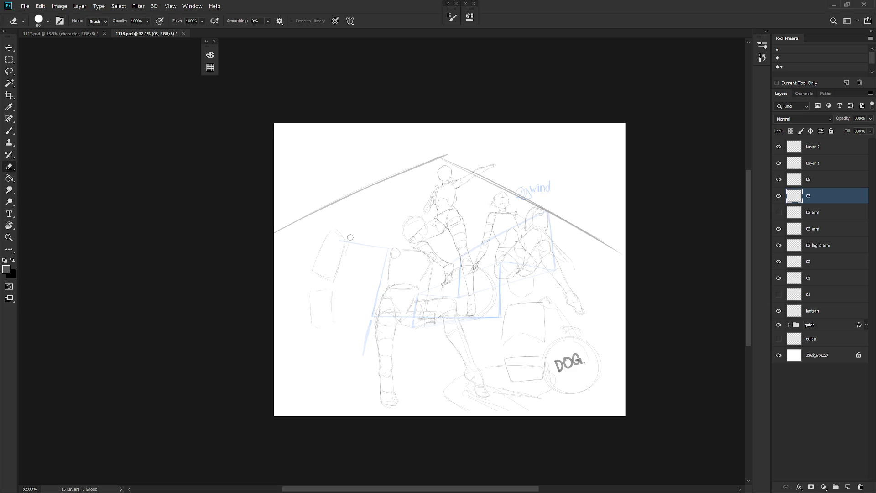
{"action": "key", "text": "shift+b"}
{"action": "key", "text": "shift+b"}
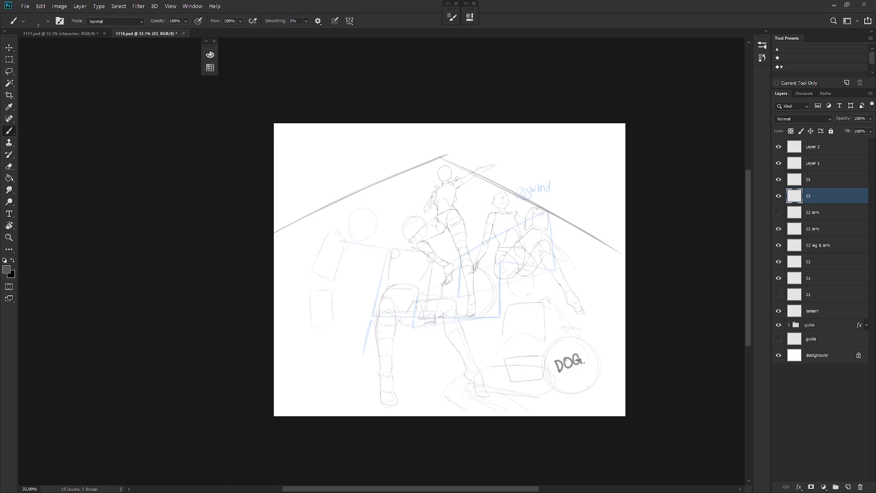
Step: Lasso and delete the remaining left-side sketch marks
{"action": "key", "text": "l"}
{"action": "mouse_move", "coordinate": [332, 326]}
{"action": "left_mouse_down"}
{"action": "mouse_move", "coordinate": [375, 203]}
{"action": "mouse_move", "coordinate": [376, 322]}
{"action": "mouse_move", "coordinate": [338, 329]}
{"action": "left_mouse_up"}
{"action": "key", "text": "Delete"}
{"action": "key", "text": "ctrl+d"}
{"action": "key", "text": "b"}
{"action": "scroll", "coordinate": [510, 331], "scroll_direction": "up", "scroll_amount": 1}
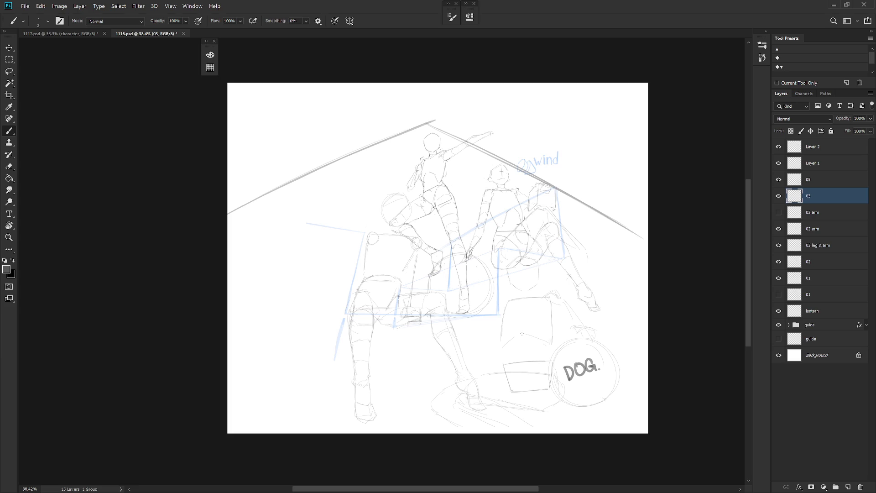
Step: Toggle the visibility of Layer 2 and Layer 1 to check what each holds
{"action": "left_click", "coordinate": [778, 148]}
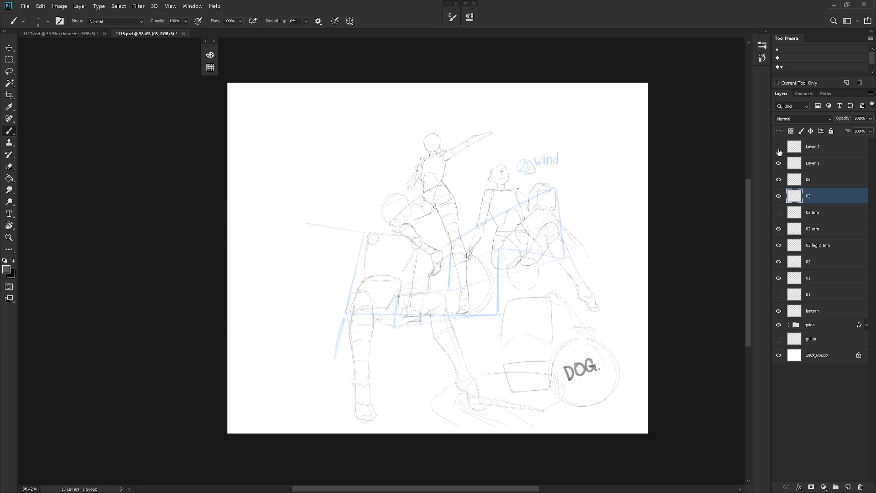
{"action": "left_click", "coordinate": [777, 149]}
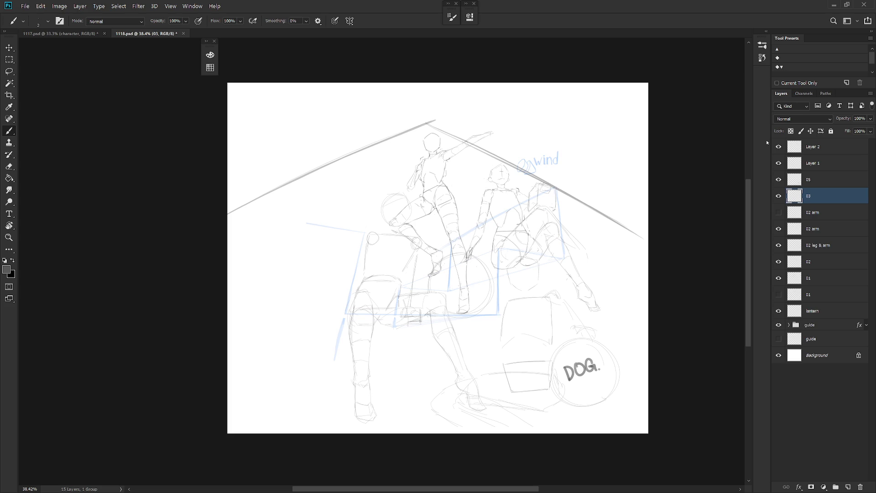
{"action": "left_click", "coordinate": [778, 147]}
{"action": "left_click", "coordinate": [778, 164]}
{"action": "left_click", "coordinate": [779, 165]}
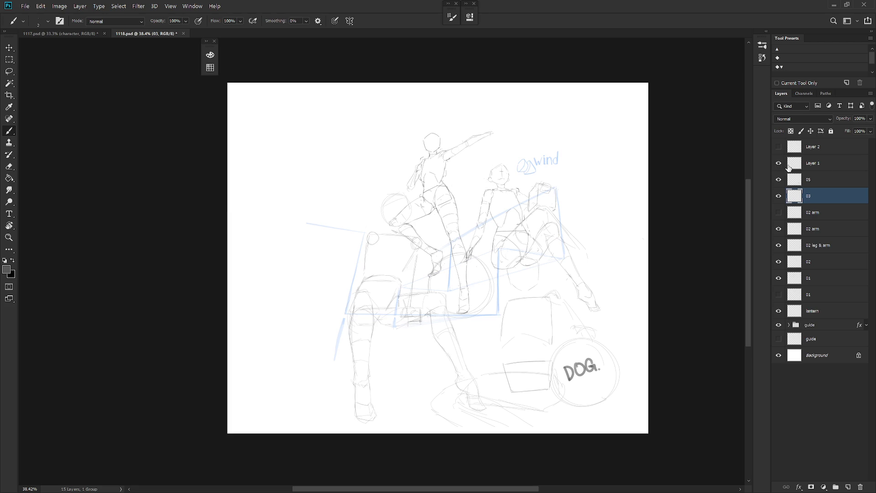
Step: Rename Layer 1 to 05 and the upper 05 layer to 04
{"action": "double_click", "coordinate": [815, 164]}
{"action": "type", "text": "05"}
{"action": "key", "text": "Return"}
{"action": "double_click", "coordinate": [816, 164]}
{"action": "type", "text": "04"}
{"action": "key", "text": "Return"}
Step: Move Layer 2 into the guide group, delete it, and select layer 03
{"action": "left_click", "coordinate": [814, 182]}
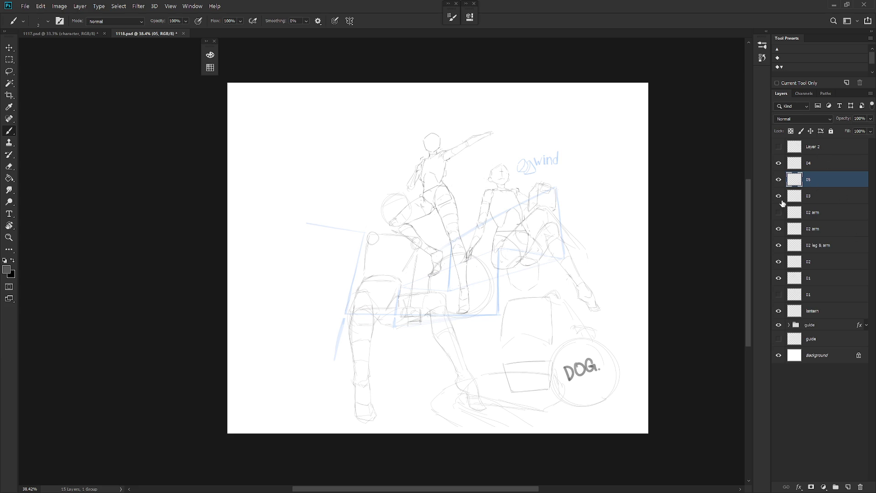
{"action": "left_click", "coordinate": [821, 196]}
{"action": "left_click", "coordinate": [779, 148]}
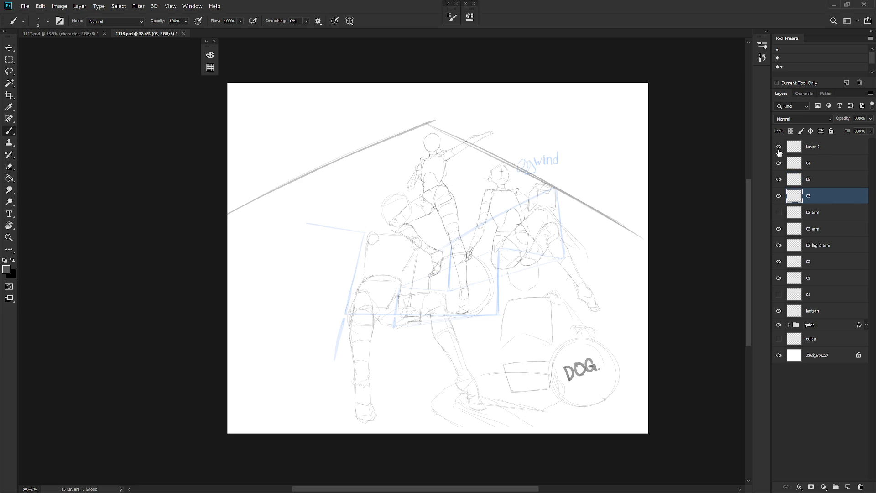
{"action": "left_click", "coordinate": [819, 149]}
{"action": "left_click_drag", "start_coordinate": [817, 148], "coordinate": [814, 324]}
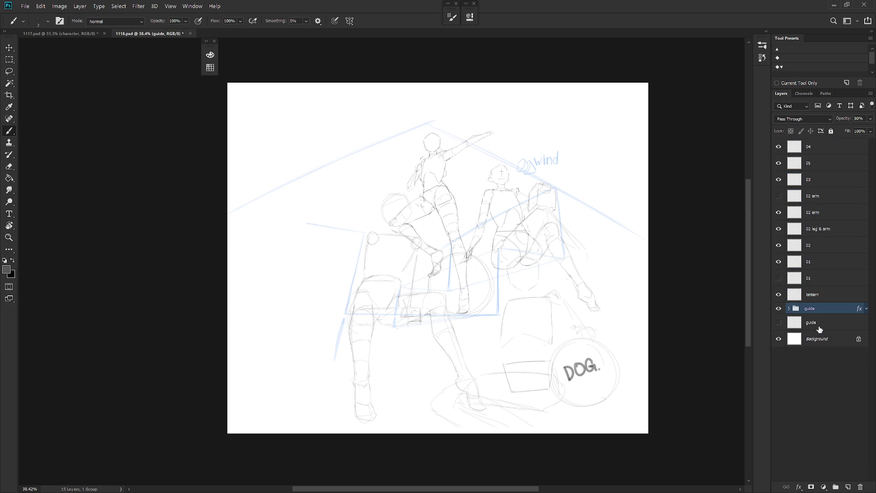
{"action": "left_click", "coordinate": [789, 309]}
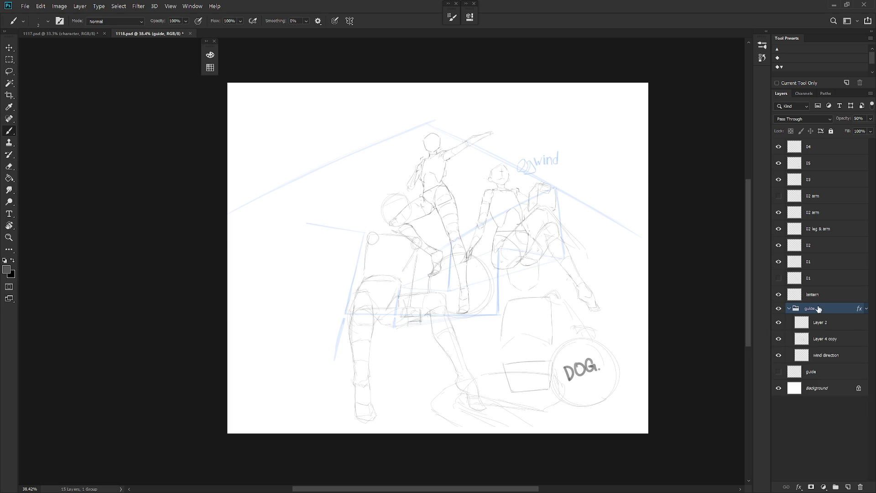
{"action": "left_click", "coordinate": [835, 322]}
{"action": "key", "text": "Delete"}
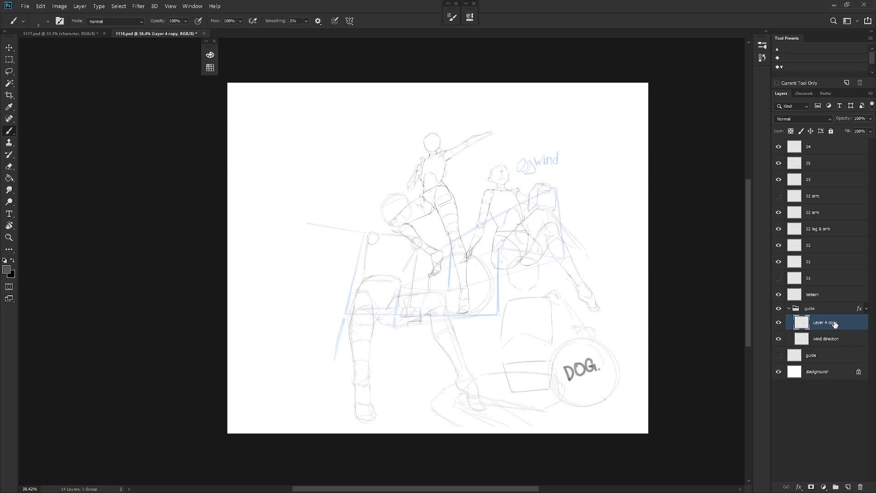
{"action": "left_click", "coordinate": [824, 186]}
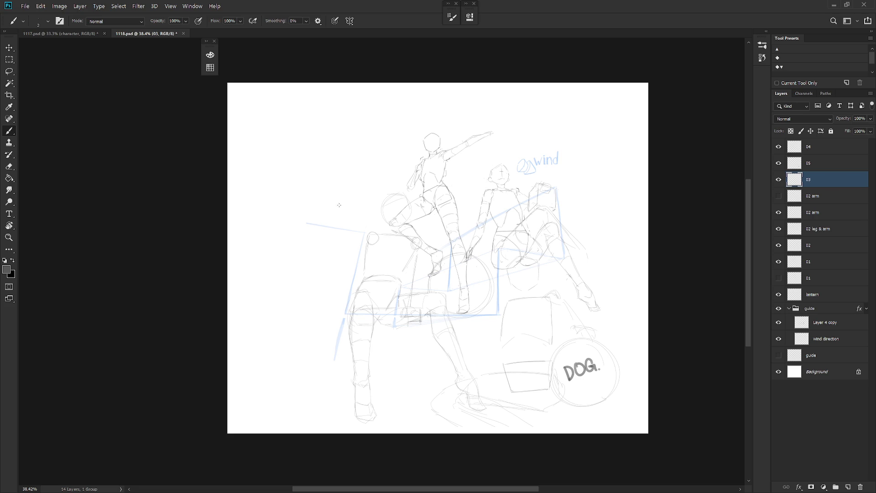
Step: Brush the top, side and bottom edges of a new box on the left
{"action": "left_click_drag", "start_coordinate": [282, 181], "coordinate": [320, 175]}
{"action": "mouse_move", "coordinate": [319, 236]}
{"action": "left_mouse_down"}
{"action": "mouse_move", "coordinate": [283, 259]}
{"action": "mouse_move", "coordinate": [324, 275]}
{"action": "left_mouse_up"}
{"action": "left_click_drag", "start_coordinate": [284, 289], "coordinate": [319, 287]}
{"action": "key", "text": "e"}
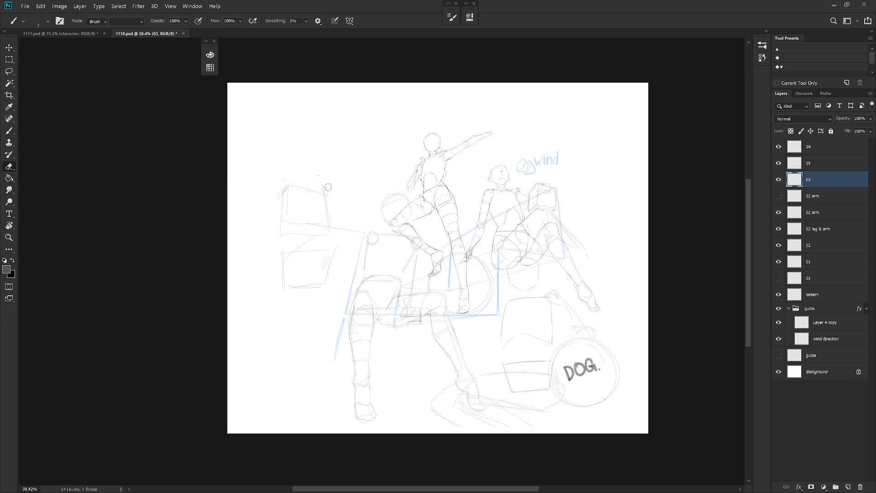
{"action": "key", "text": "b"}
Step: Enlarge the left box sketch with Ctrl+T, add a short downward stroke, then undo the resize
{"action": "key", "text": "ctrl+t"}
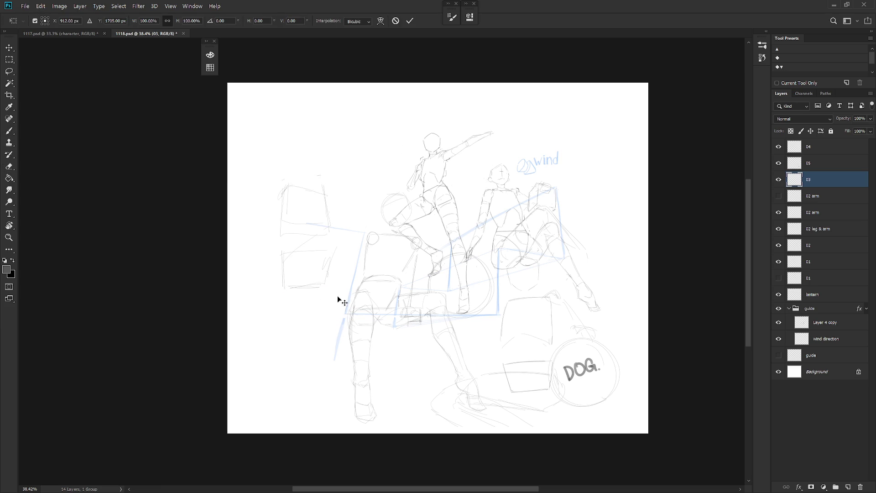
{"action": "left_click_drag", "start_coordinate": [332, 292], "coordinate": [341, 293]}
{"action": "key", "text": "Return"}
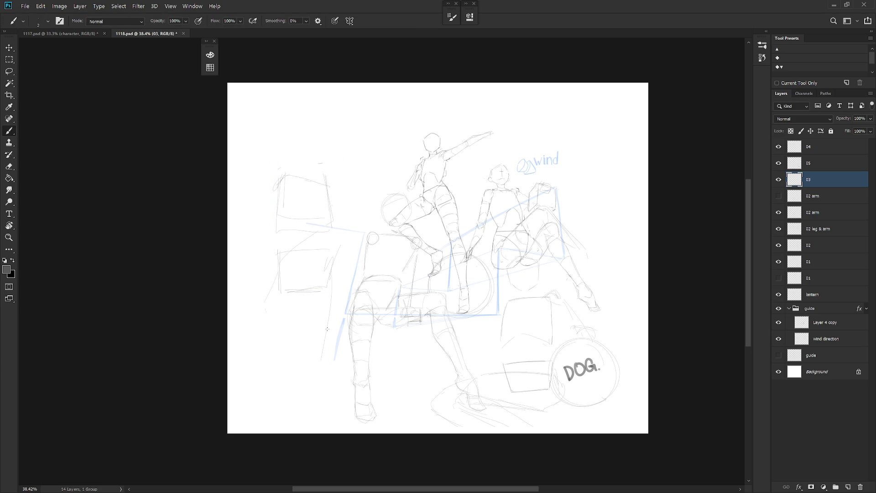
{"action": "left_click_drag", "start_coordinate": [321, 350], "coordinate": [320, 385]}
{"action": "key", "text": "ctrl+z"}
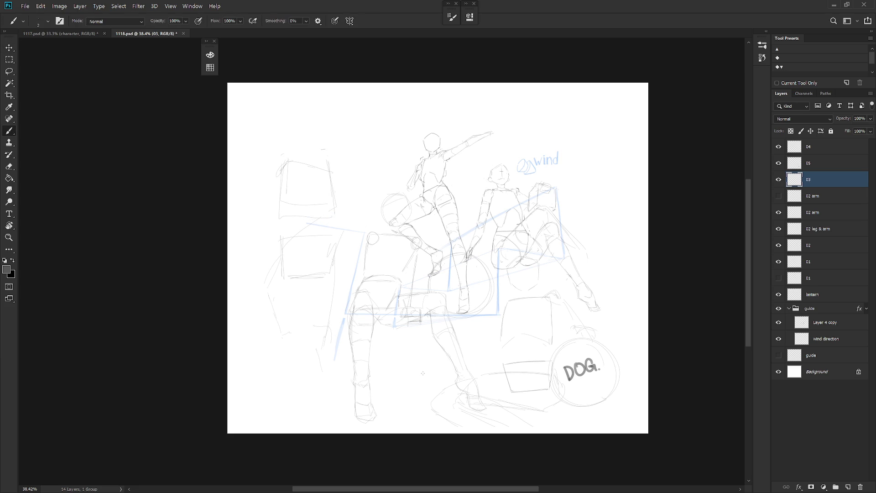